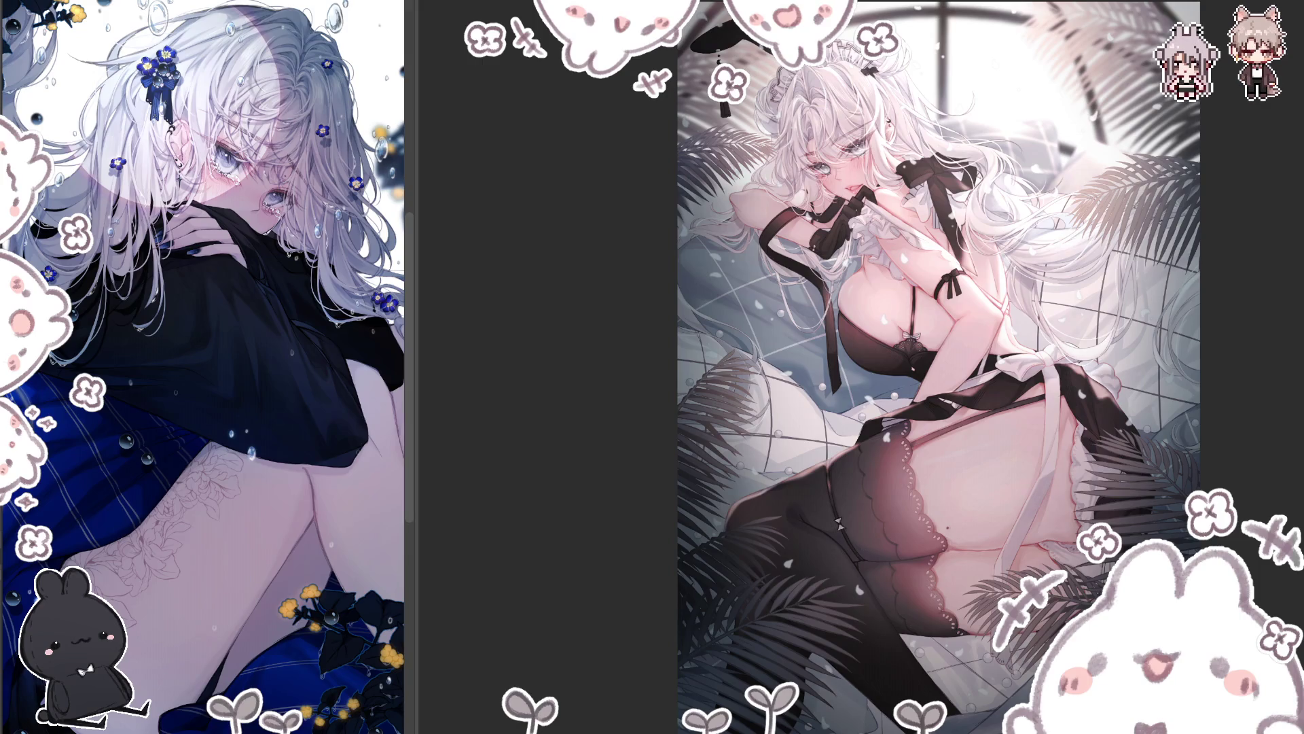
Step: Zoom the canvas out until the entire maid illustration fits in the window
{"action": "scroll", "coordinate": [957, 454], "scroll_direction": "down", "scroll_amount": 1}
{"action": "scroll", "coordinate": [964, 447], "scroll_direction": "up", "scroll_amount": 2}
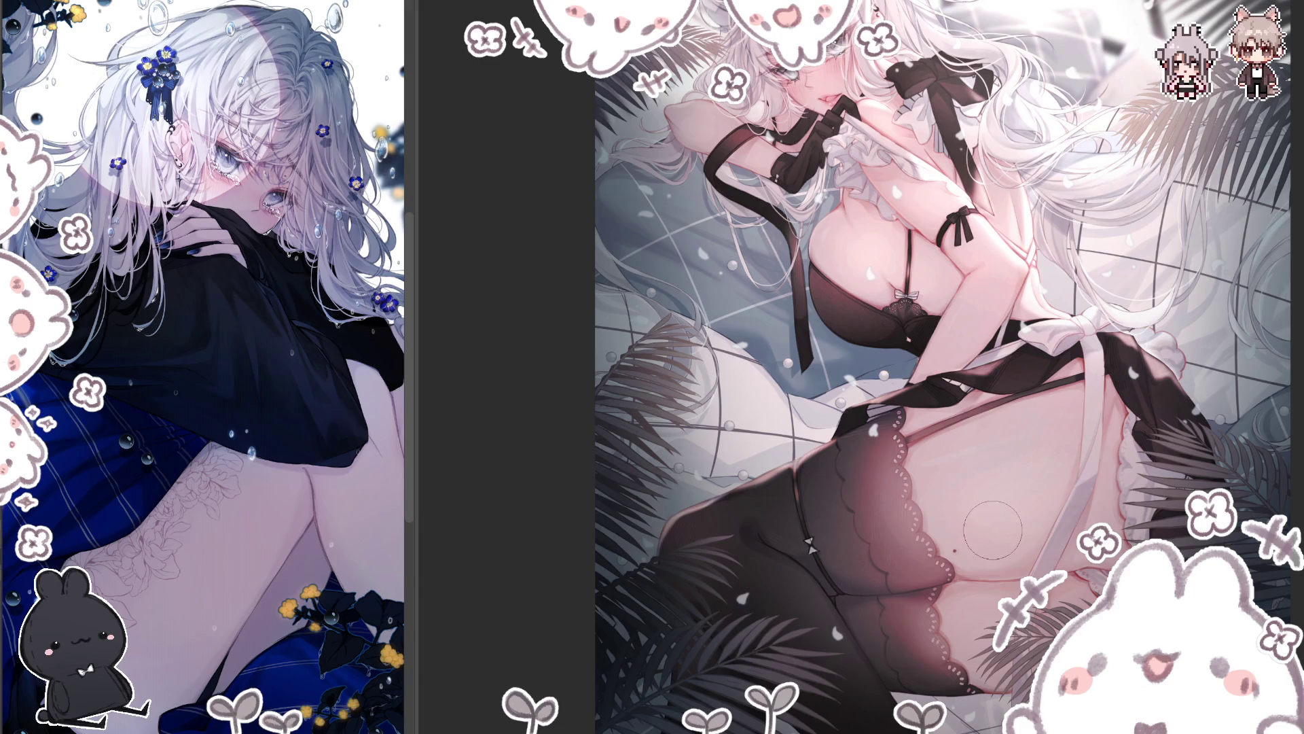
{"action": "scroll", "coordinate": [993, 529], "scroll_direction": "down", "scroll_amount": 2}
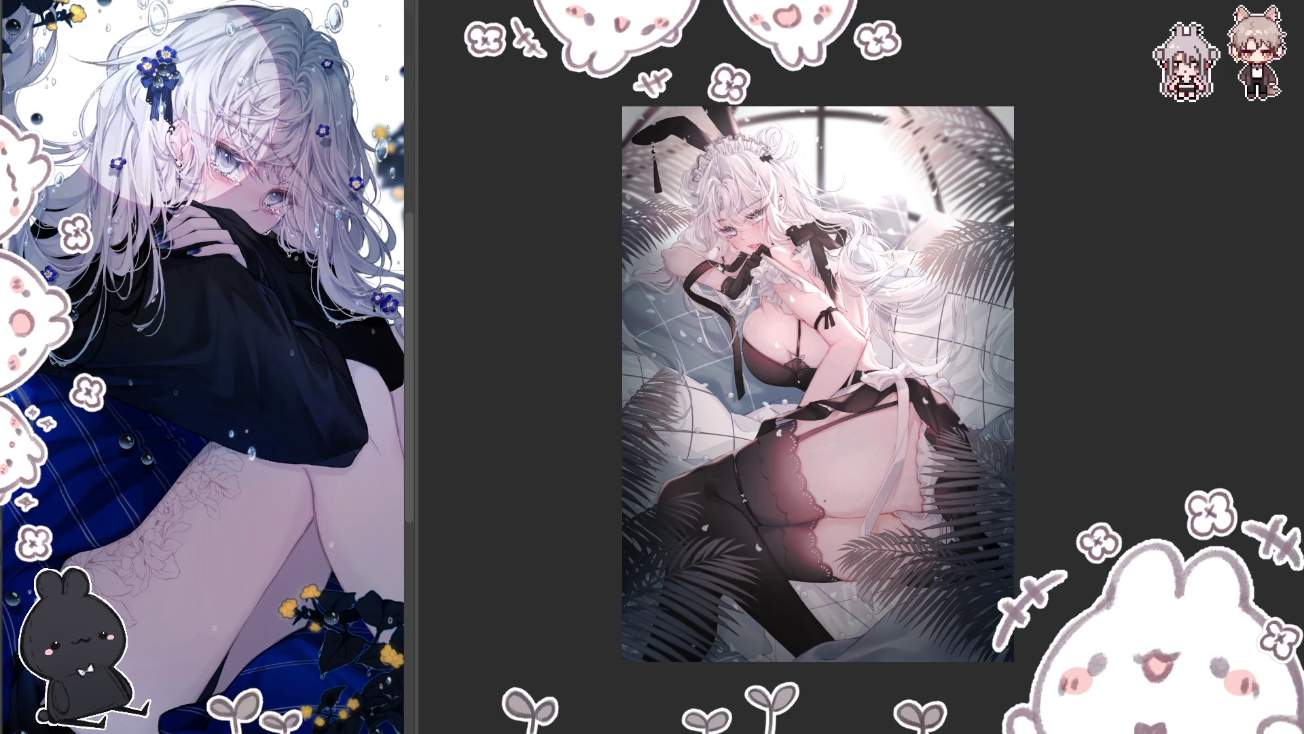
Step: Fit the whole illustration in the window to review it, then shrink the brush
{"action": "scroll", "coordinate": [940, 488], "scroll_direction": "up", "scroll_amount": 4}
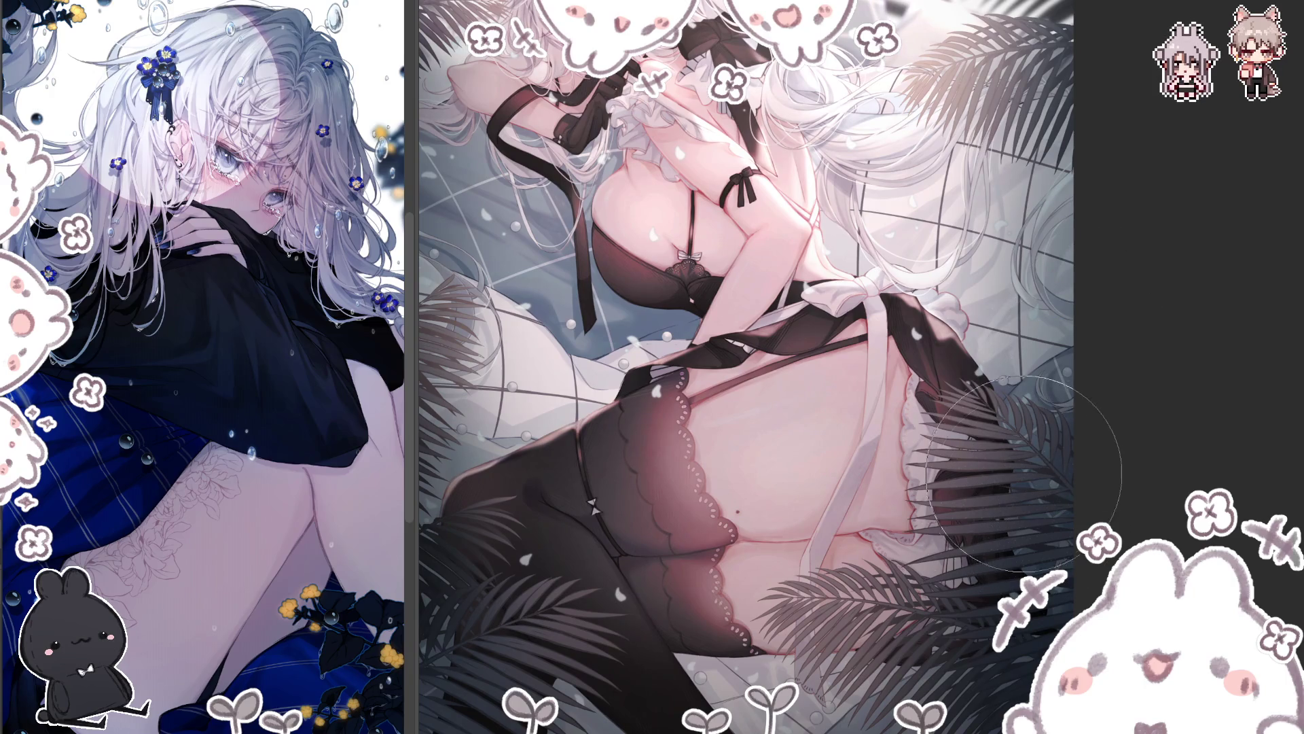
{"action": "key", "text": "ctrl+0"}
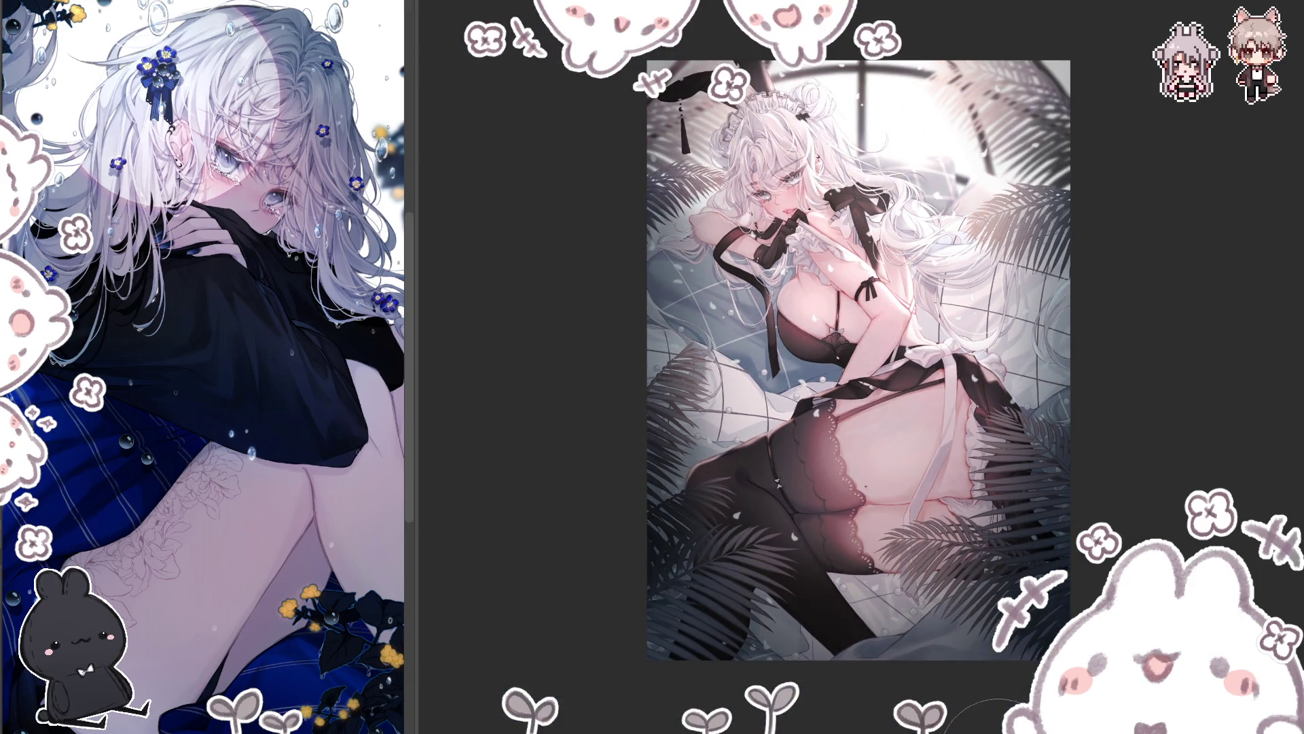
{"action": "scroll", "coordinate": [985, 686], "scroll_direction": "right", "scroll_amount": 3}
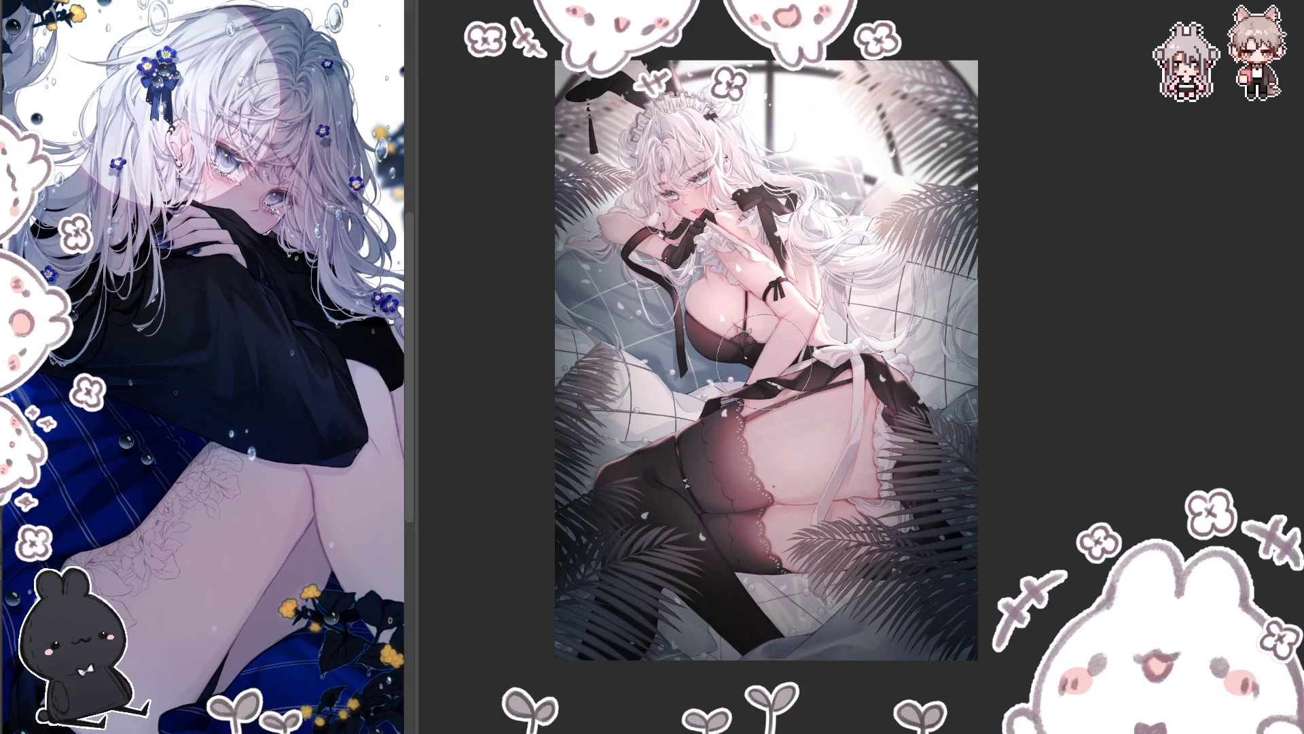
{"action": "scroll", "coordinate": [883, 319], "scroll_direction": "up", "scroll_amount": 2}
{"action": "key", "text": "bracketleft"}
{"action": "key", "text": "bracketleft"}
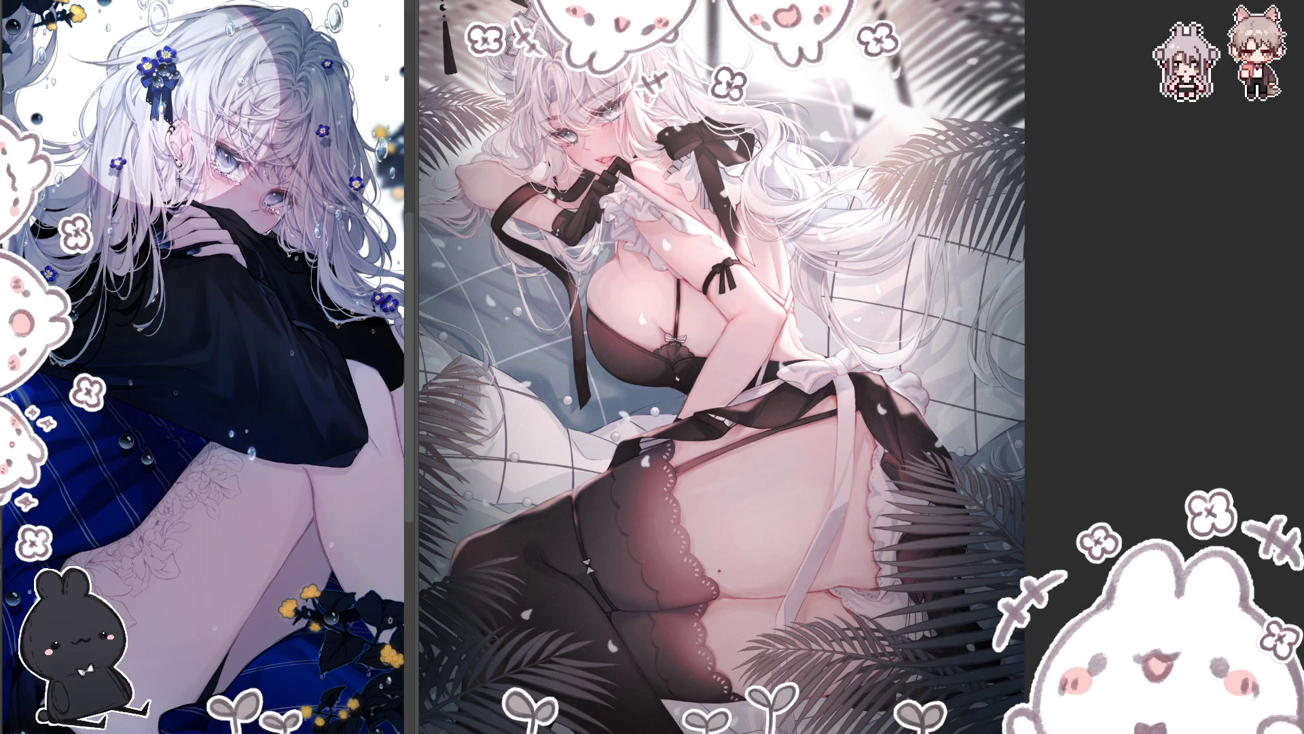
Step: Zoom in on the black glove and strap and switch to a smaller detail brush
{"action": "scroll", "coordinate": [721, 367], "scroll_direction": "up", "scroll_amount": 3}
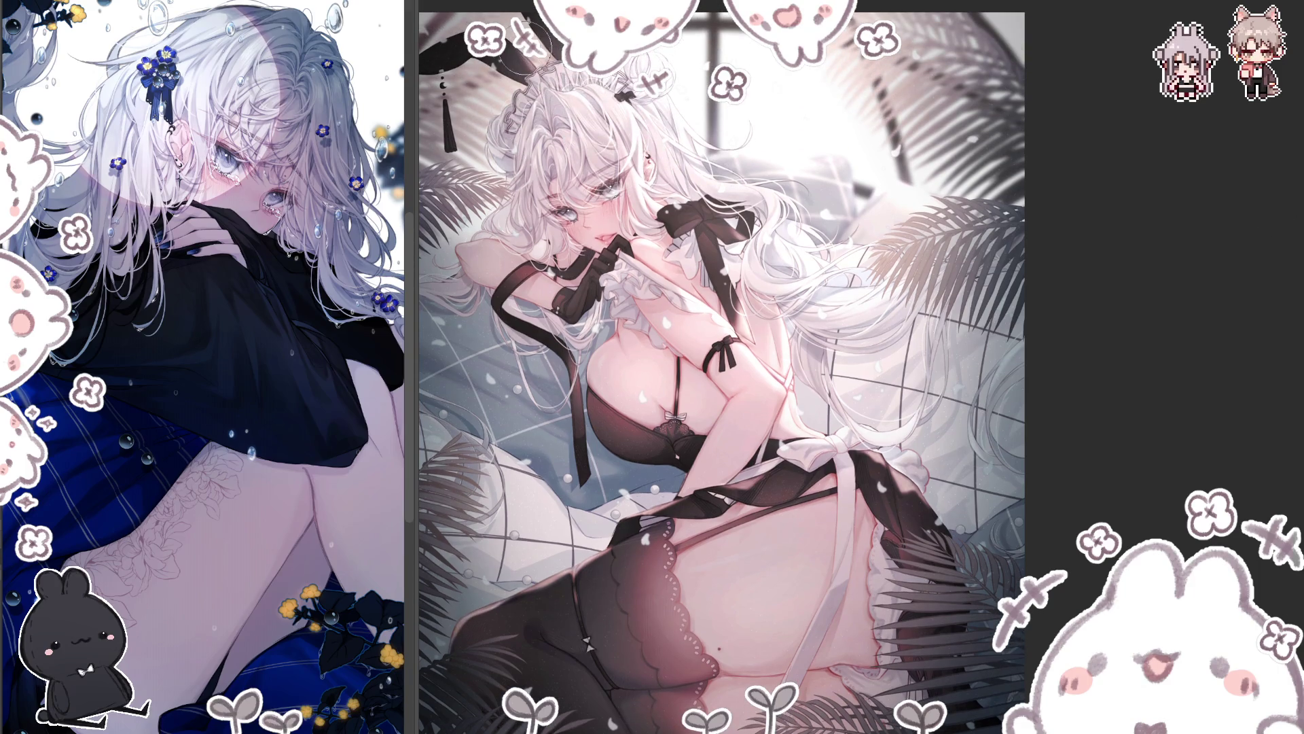
{"action": "scroll", "coordinate": [536, 41], "scroll_direction": "up", "scroll_amount": 1}
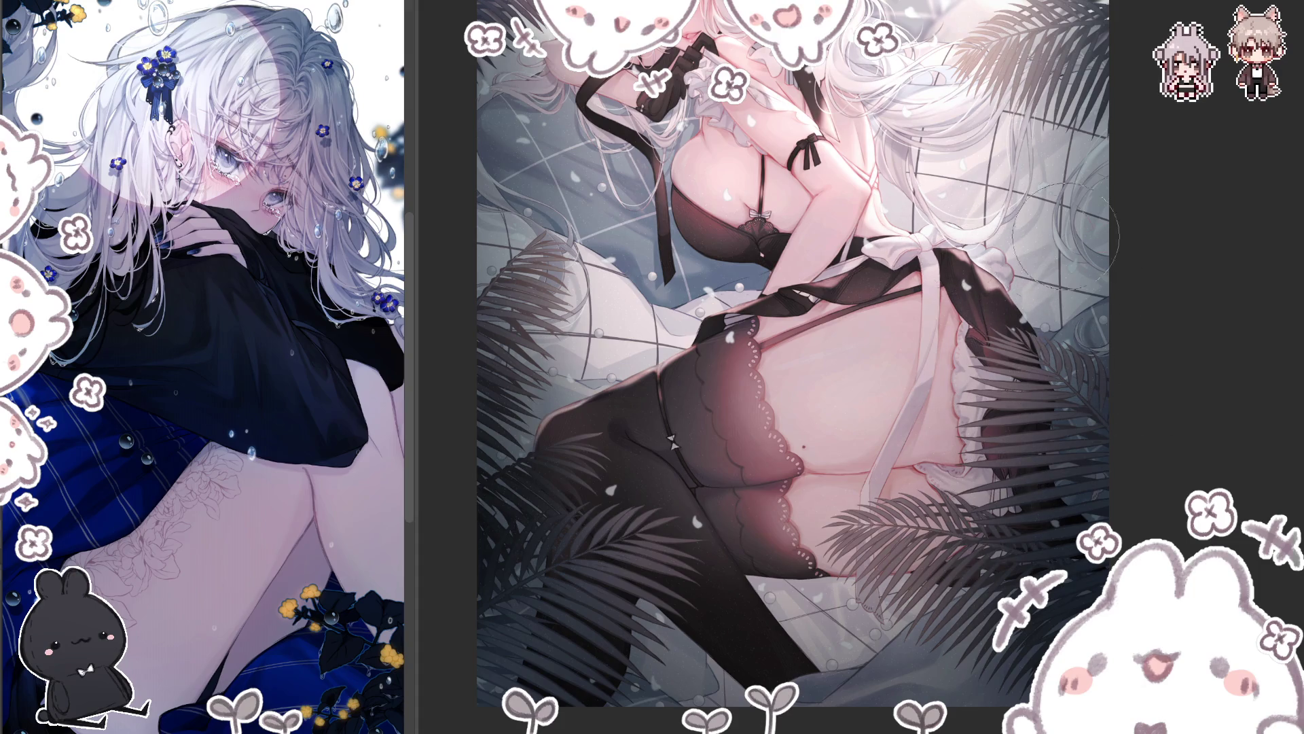
{"action": "scroll", "coordinate": [1252, 303], "scroll_direction": "up", "scroll_amount": 5}
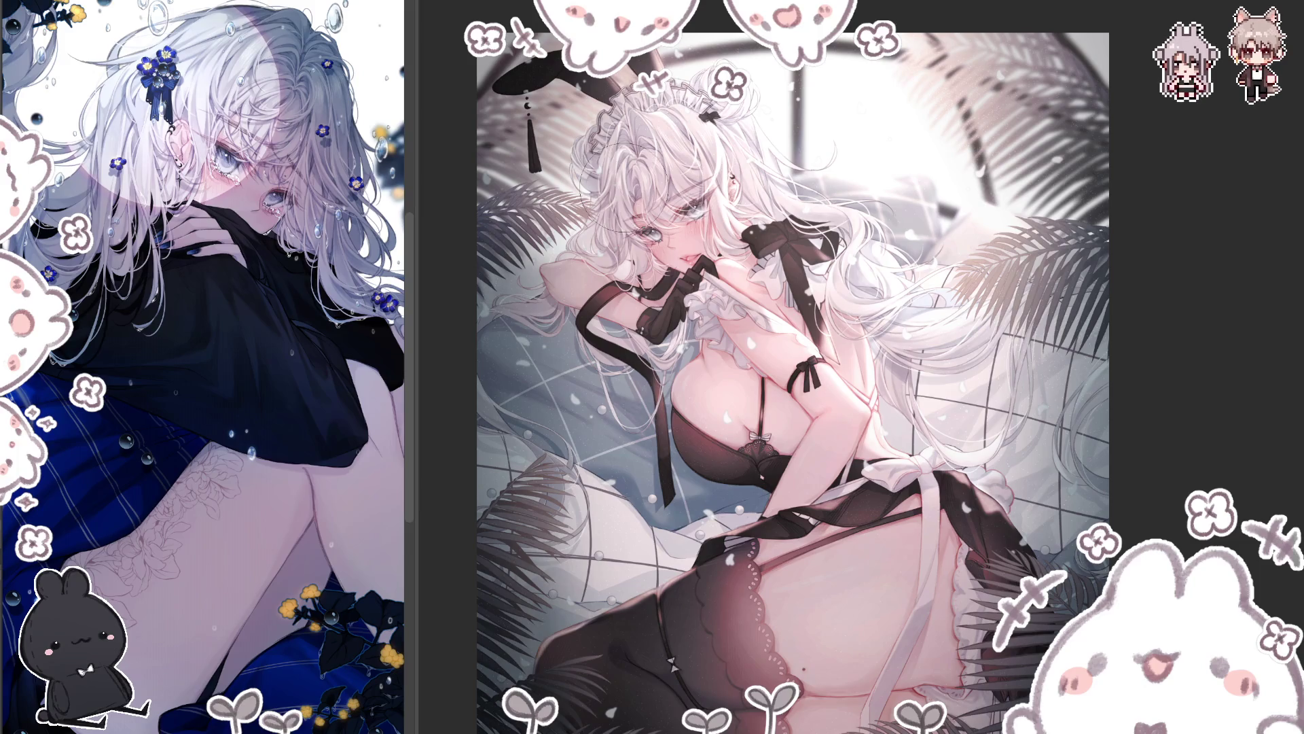
{"action": "scroll", "coordinate": [702, 7], "scroll_direction": "up", "scroll_amount": 1}
{"action": "scroll", "coordinate": [701, 7], "scroll_direction": "up", "scroll_amount": 1}
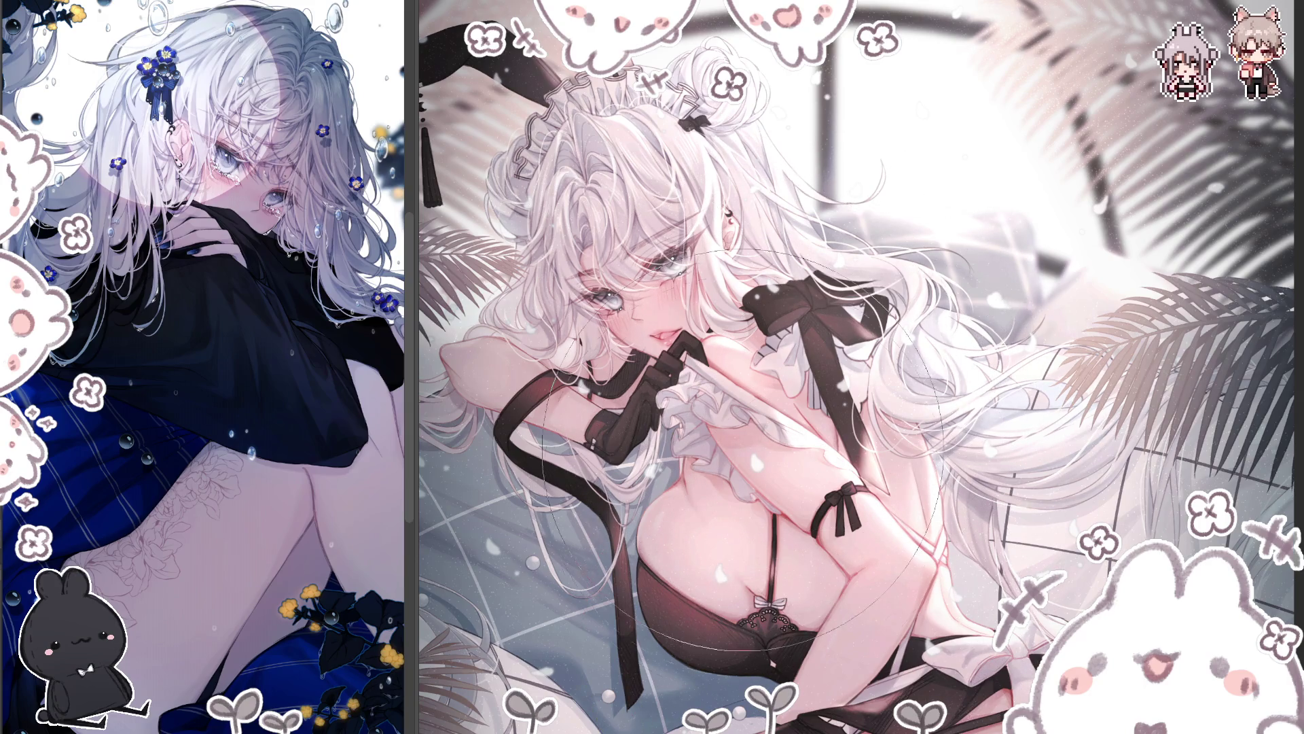
{"action": "scroll", "coordinate": [785, 598], "scroll_direction": "down", "scroll_amount": 5}
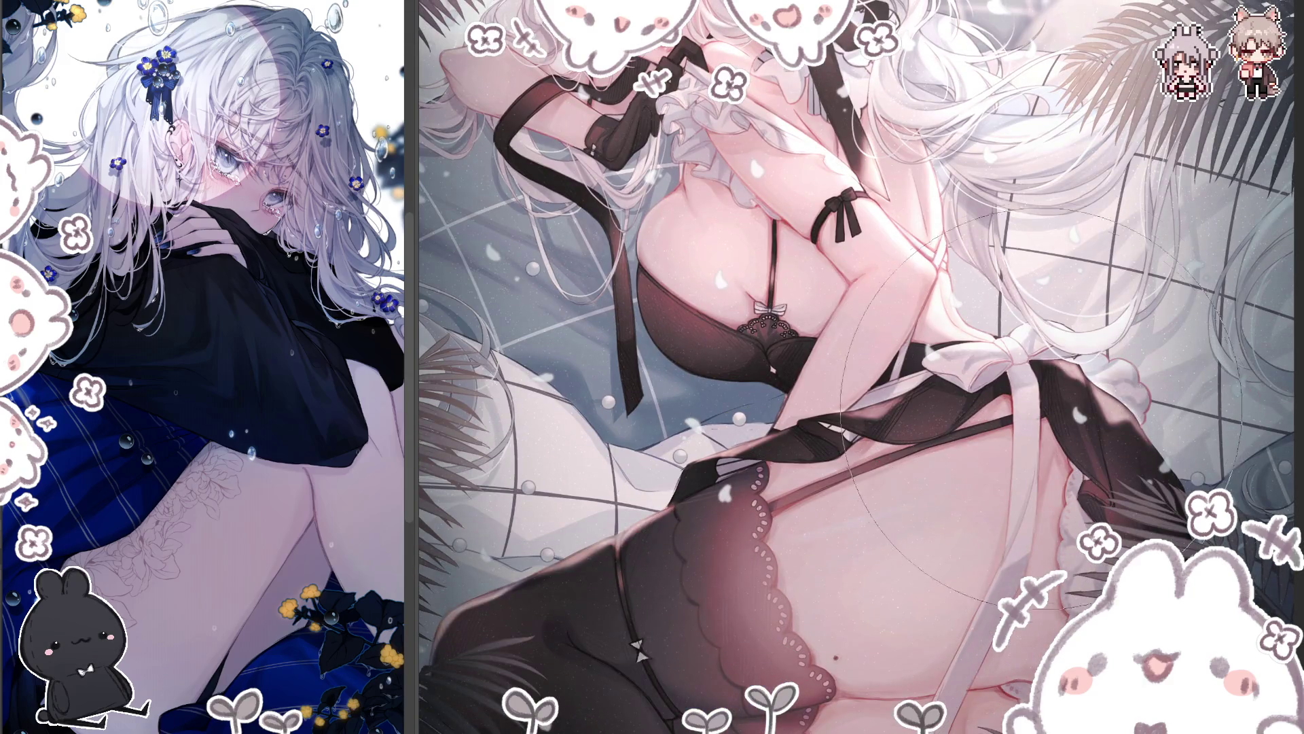
{"action": "scroll", "coordinate": [785, 598], "scroll_direction": "down", "scroll_amount": 3}
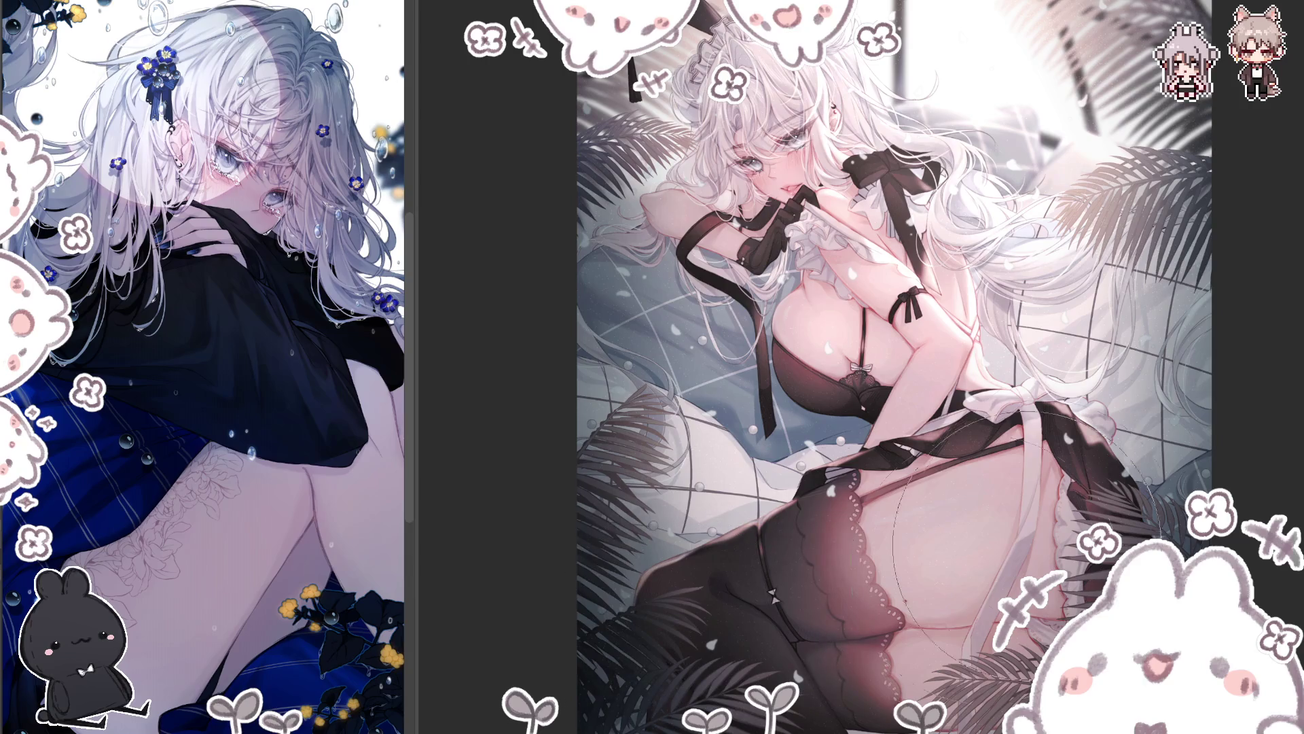
{"action": "key", "text": "e"}
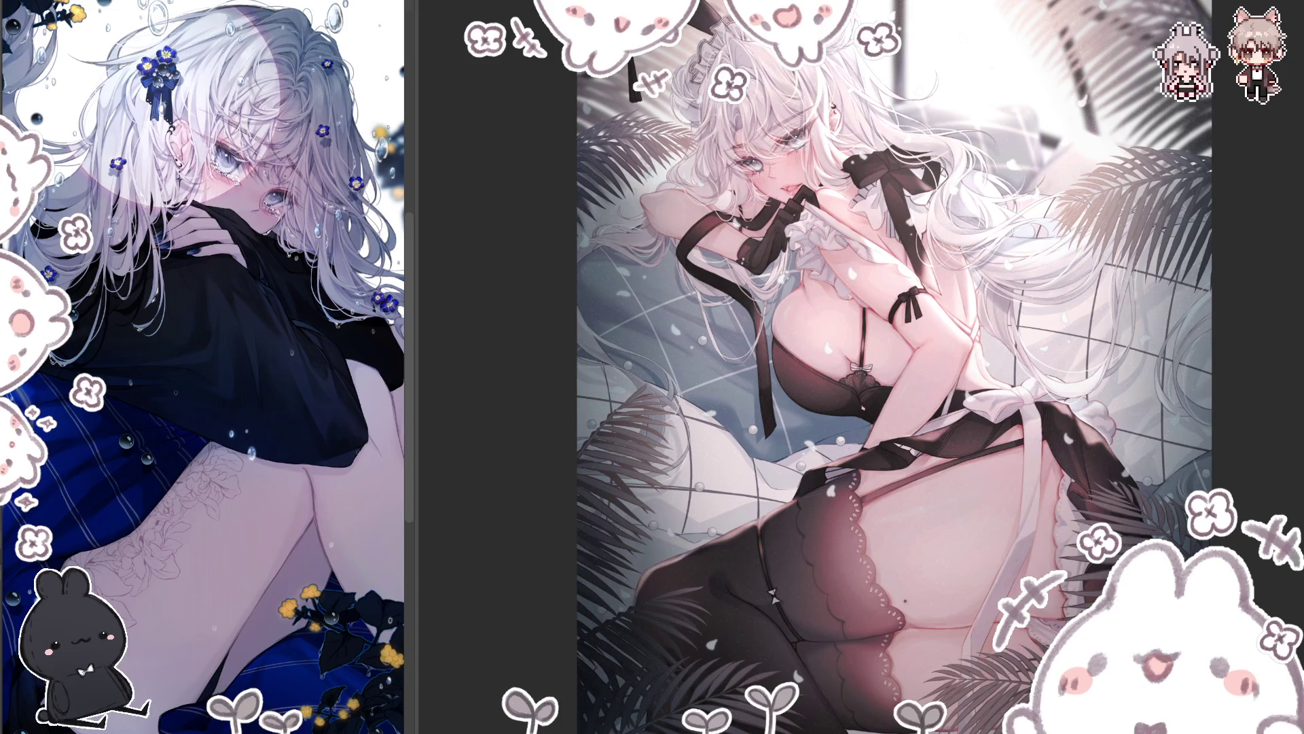
{"action": "scroll", "coordinate": [791, 180], "scroll_direction": "up", "scroll_amount": 2}
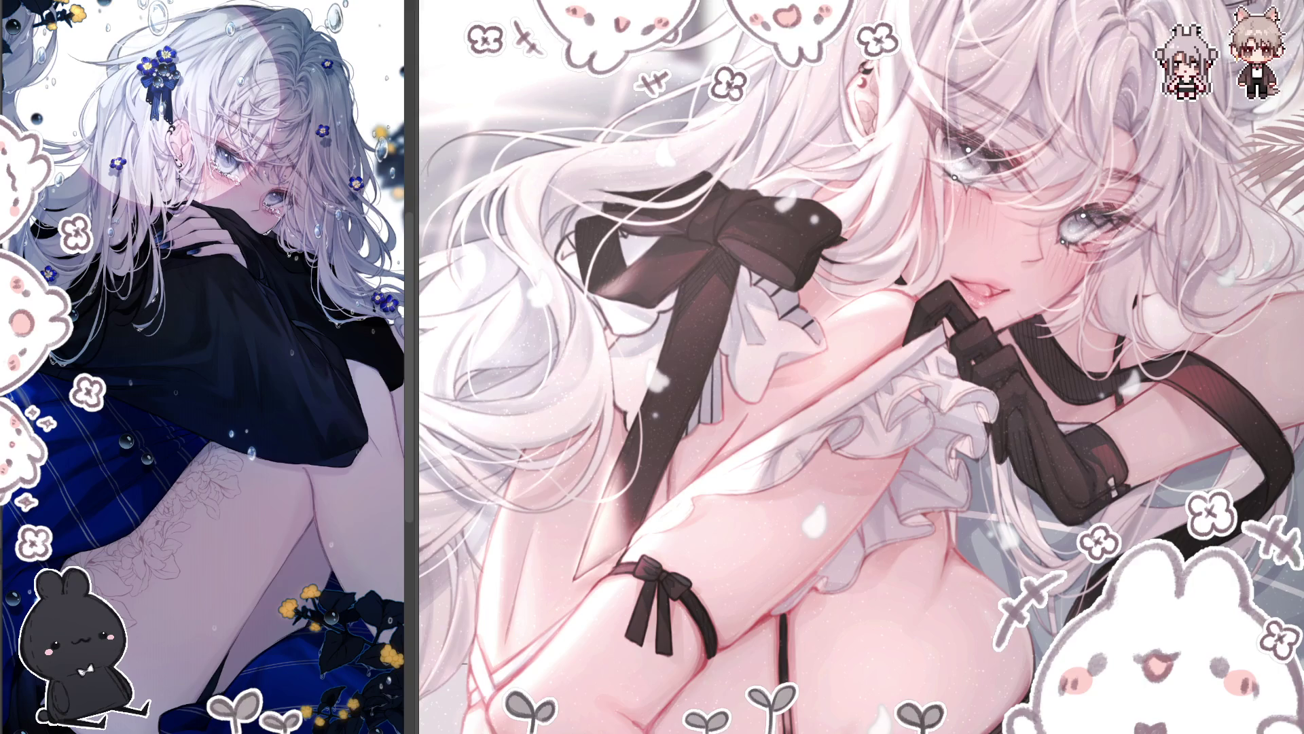
Step: Mirror the canvas view, fit and zoom it, then flip back and forth to compare
{"action": "key", "text": "m"}
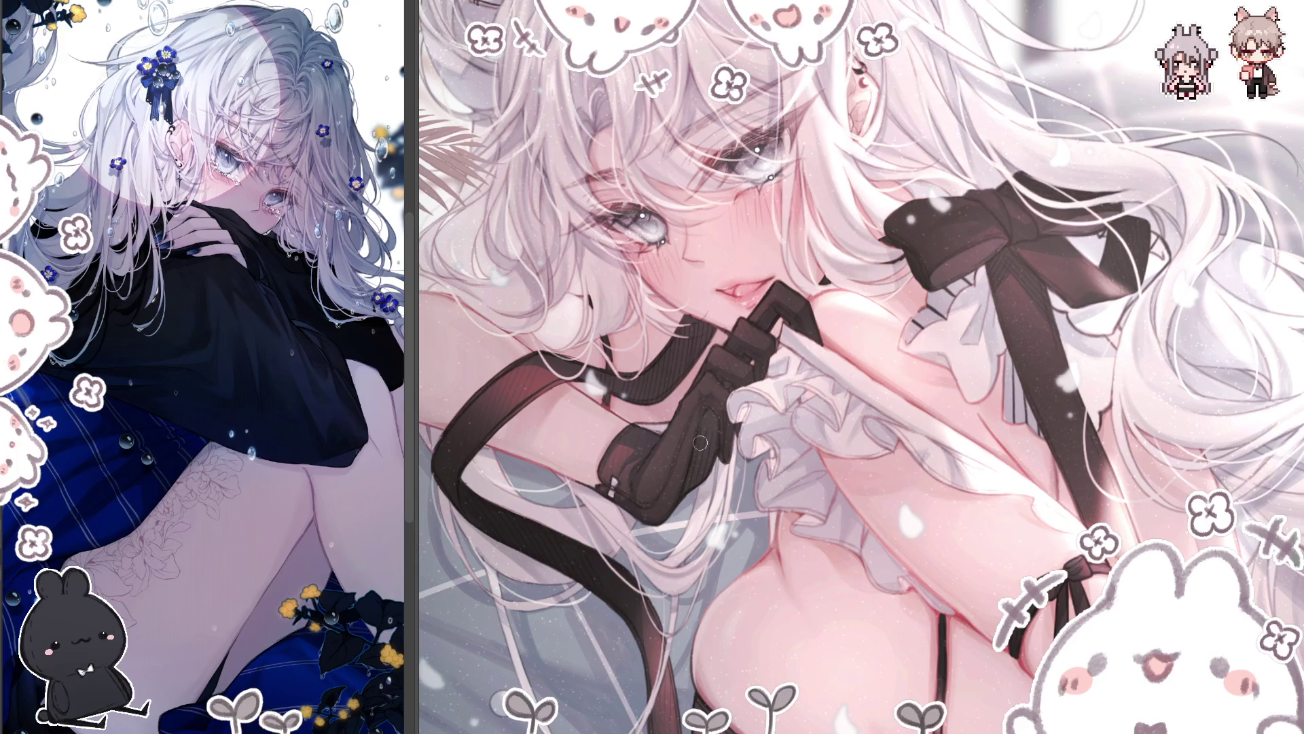
{"action": "key", "text": "ctrl+0"}
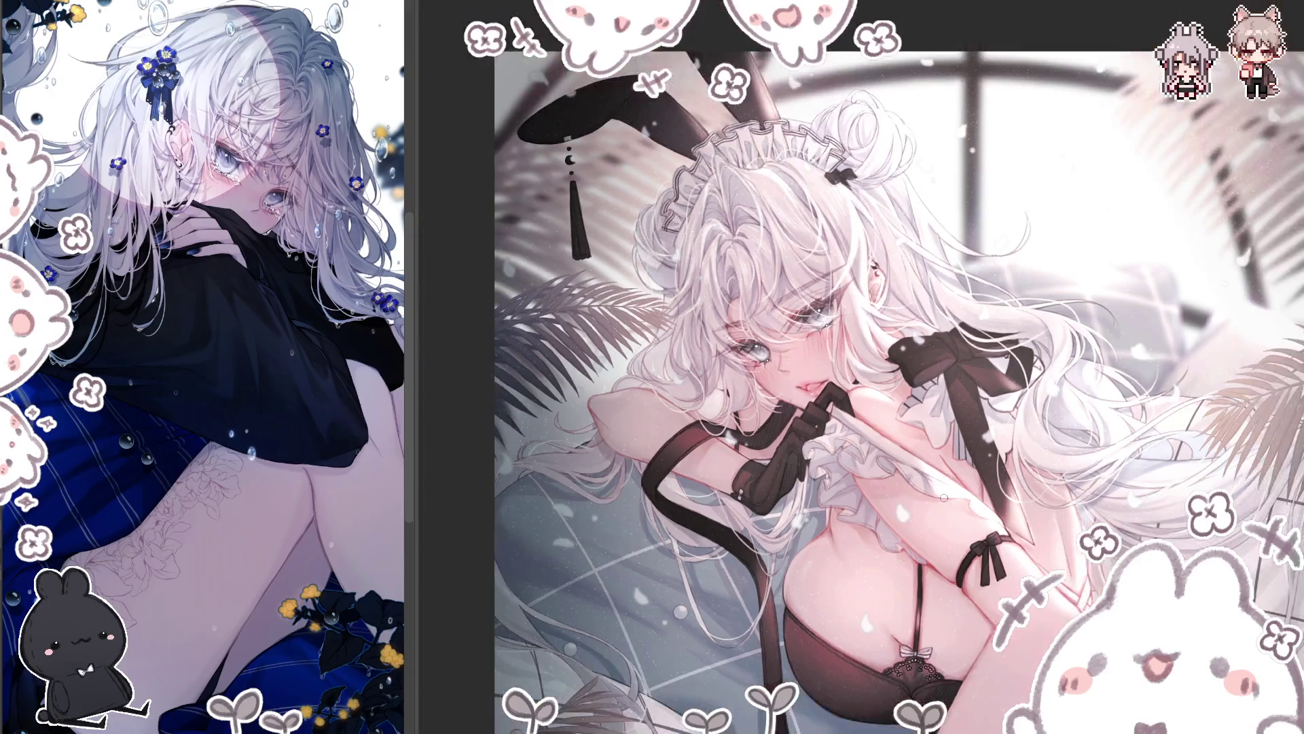
{"action": "scroll", "coordinate": [899, 367], "scroll_direction": "up", "scroll_amount": 5}
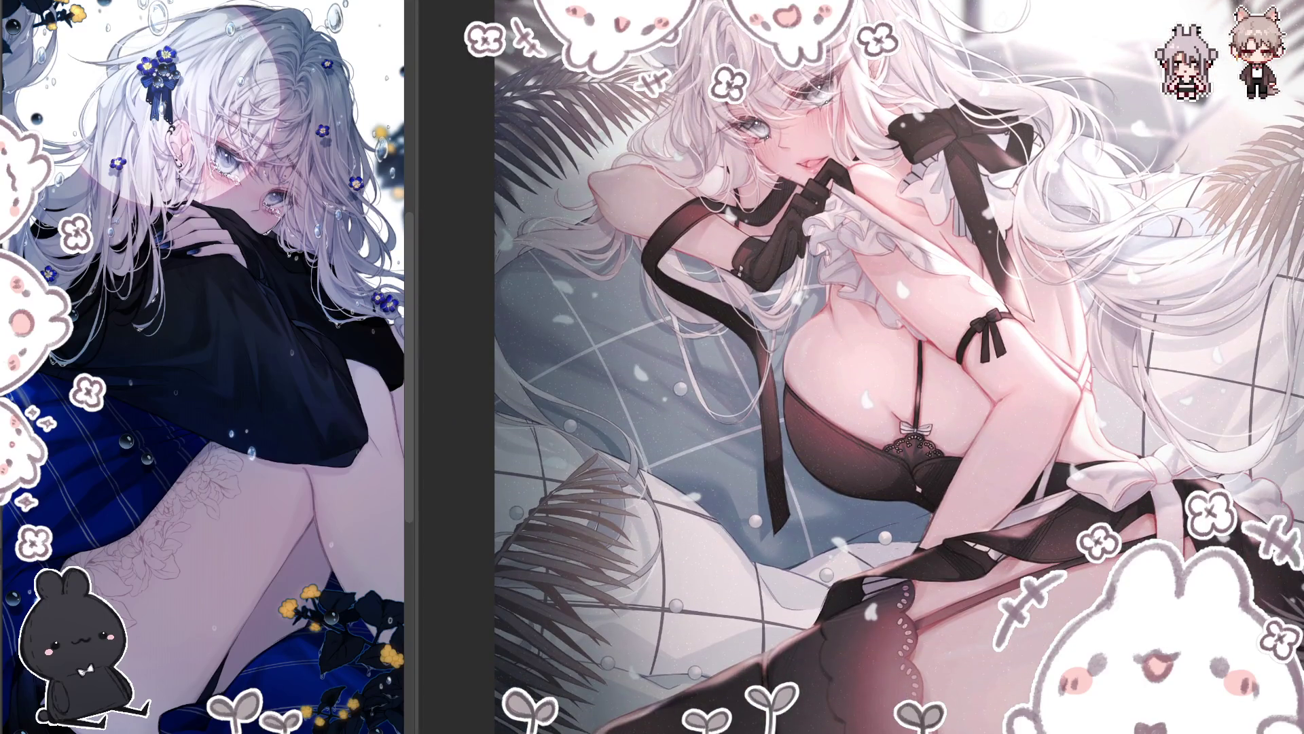
{"action": "key", "text": "h"}
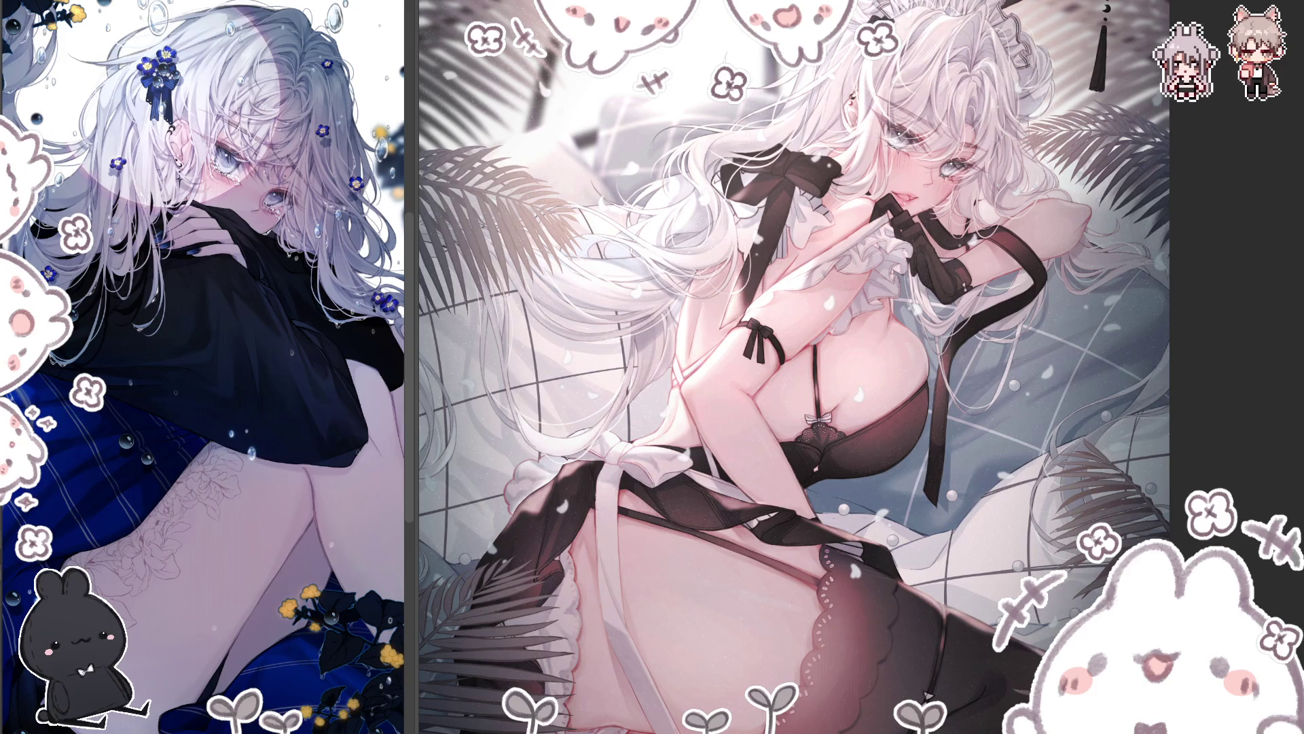
{"action": "key", "text": "h"}
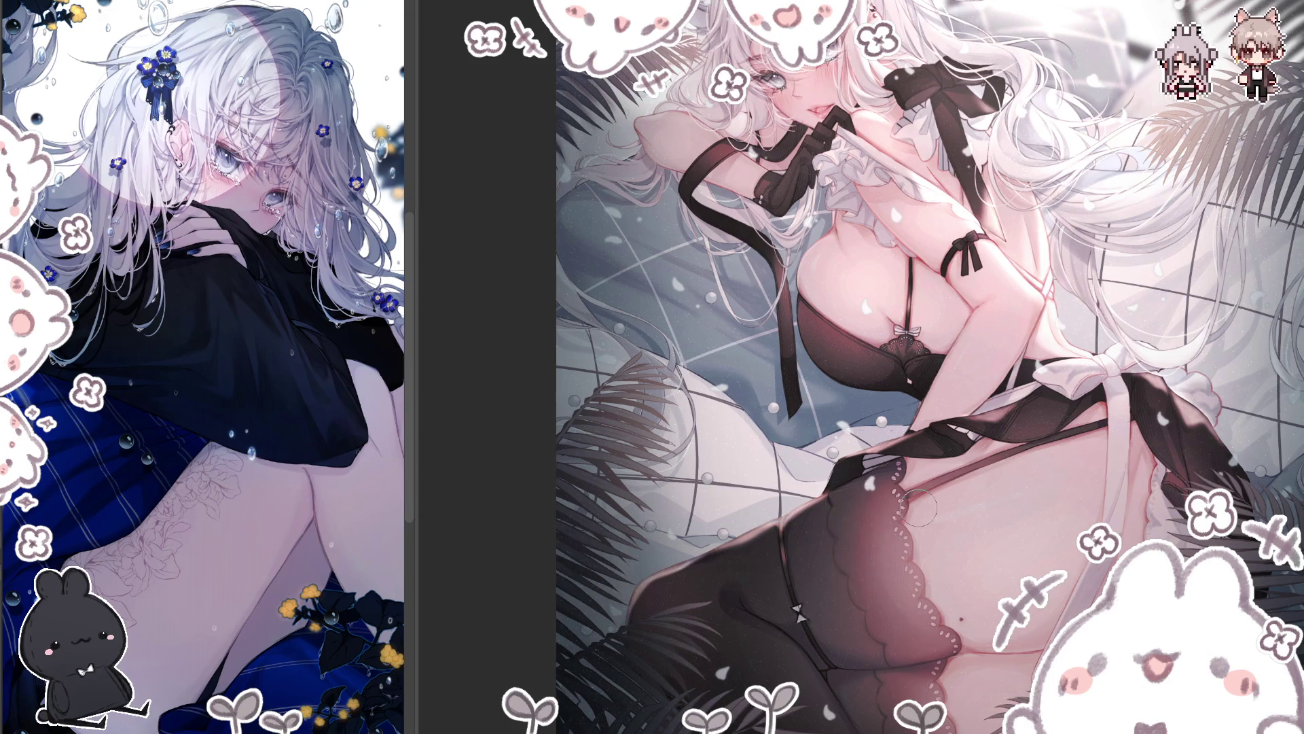
{"action": "key", "text": "ctrl+0"}
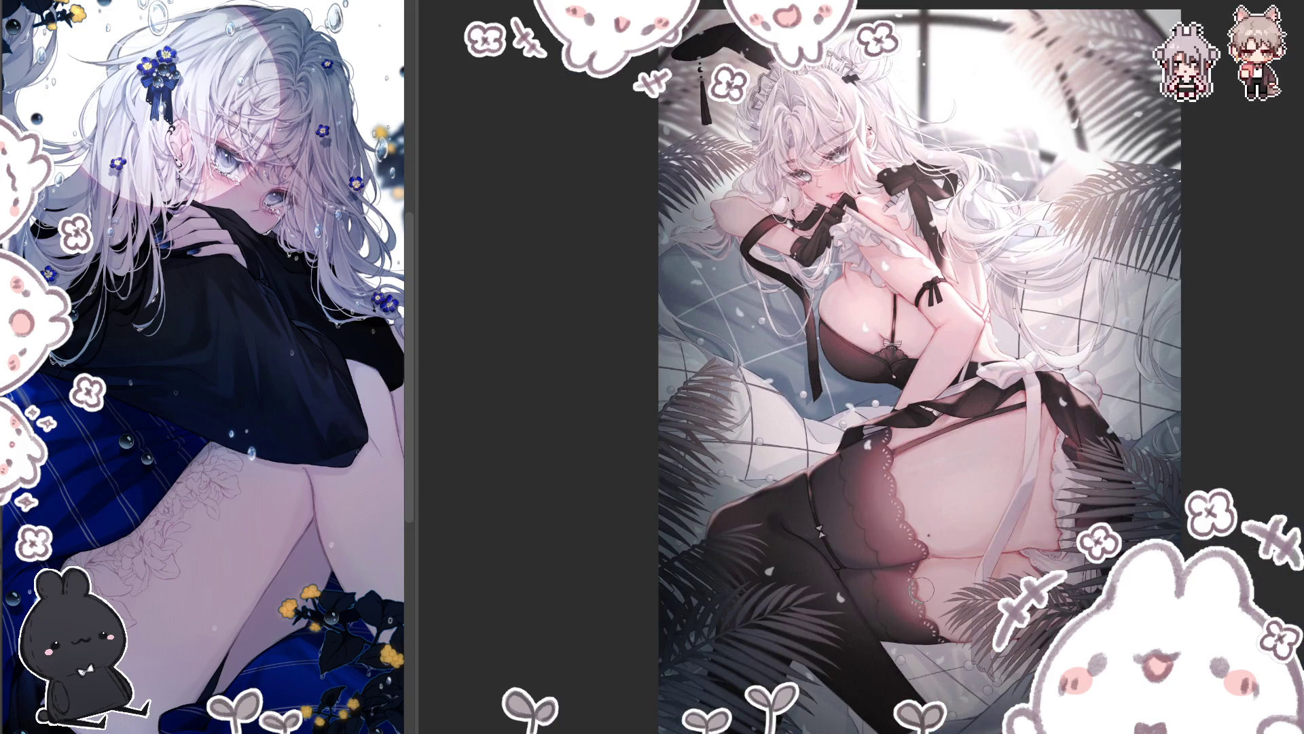
{"action": "key", "text": "m"}
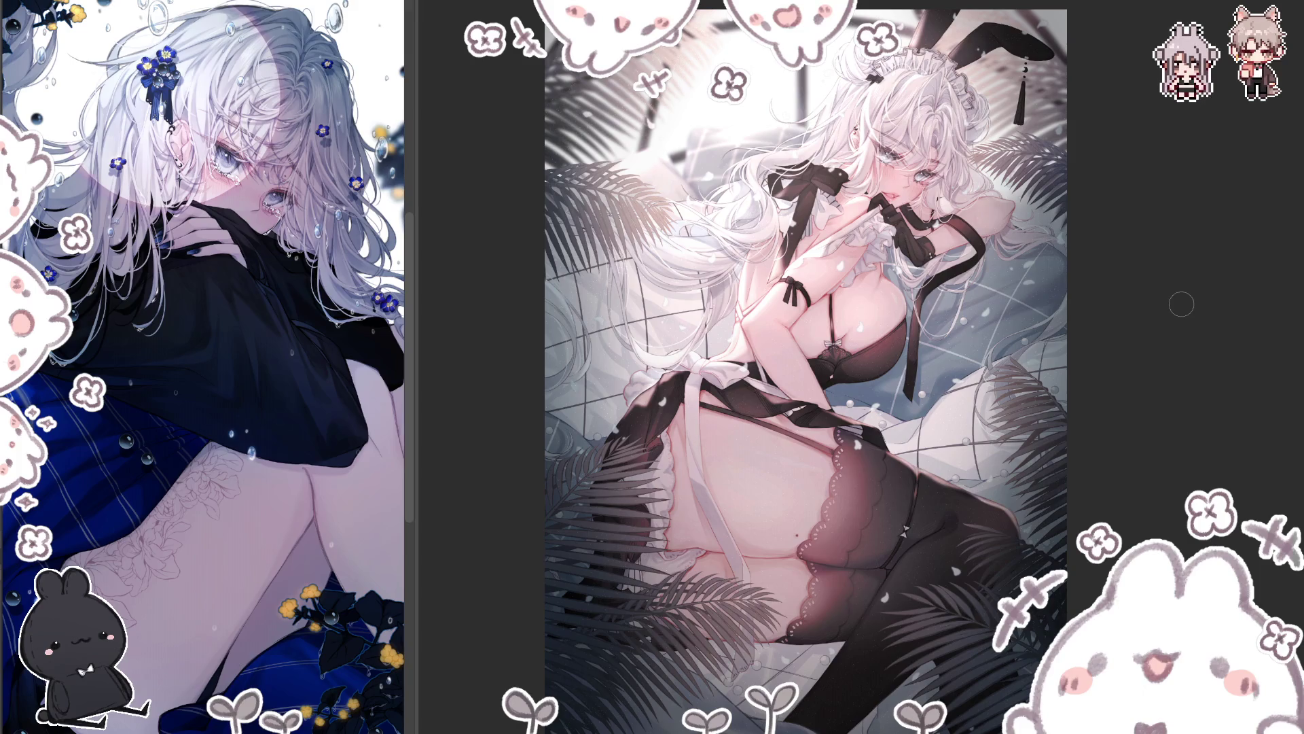
{"action": "key", "text": "h"}
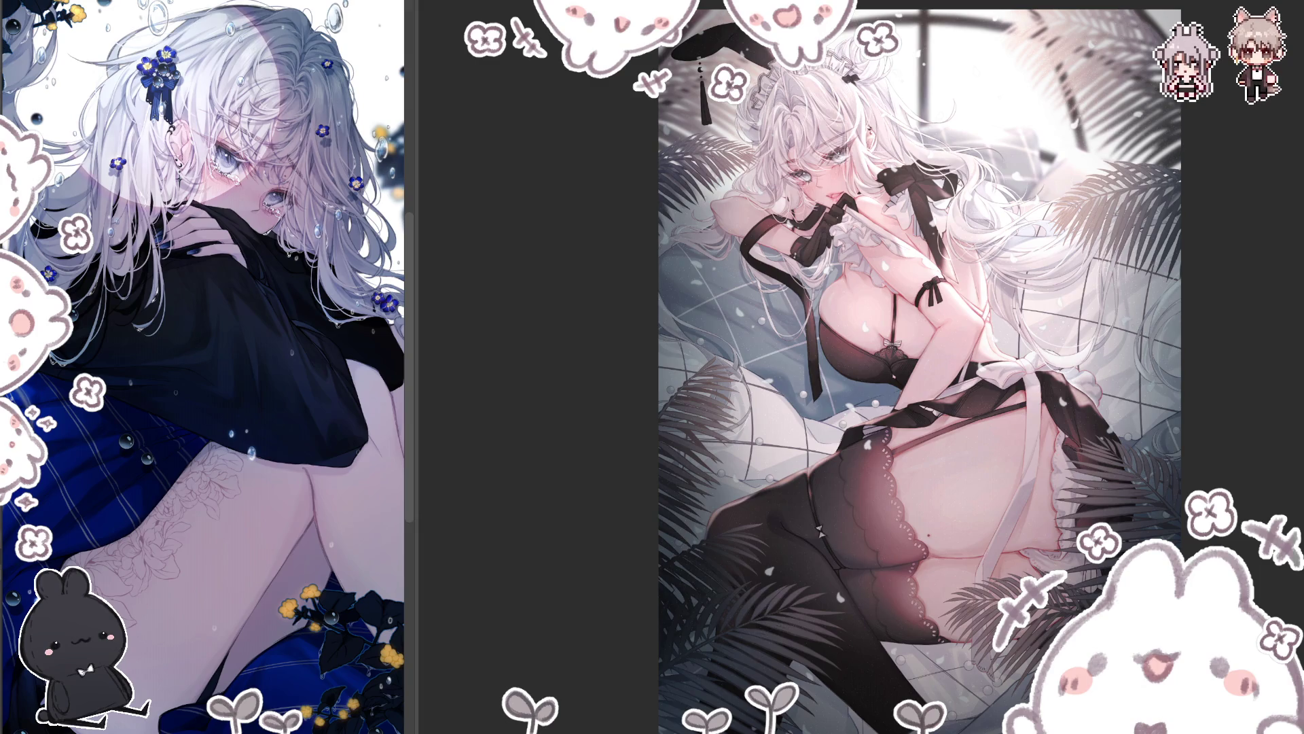
{"action": "key", "text": "ctrl+t"}
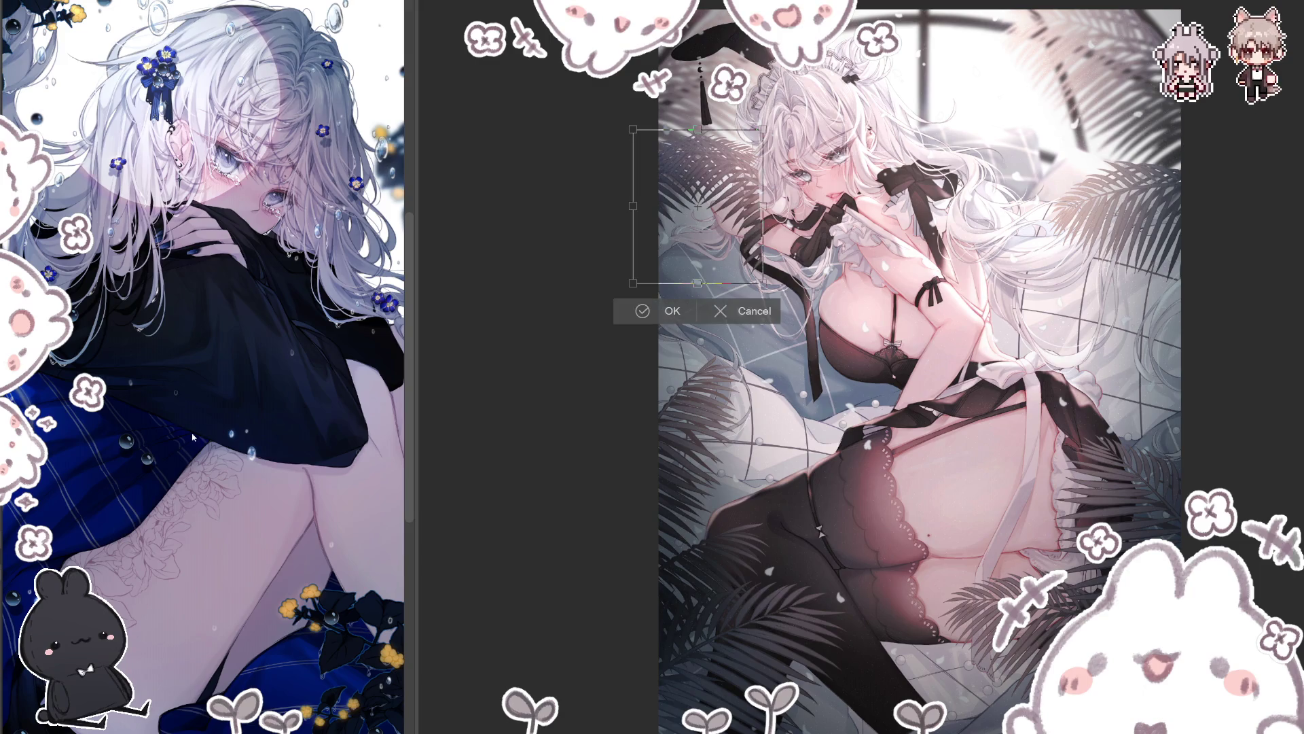
Step: Move the top-right palm leaves up and right, rotate them back nearly upright, and commit
{"action": "mouse_move", "coordinate": [732, 231]}
{"action": "left_mouse_down"}
{"action": "mouse_move", "coordinate": [1183, 195]}
{"action": "mouse_move", "coordinate": [1166, 213]}
{"action": "mouse_move", "coordinate": [1161, 202]}
{"action": "left_mouse_up"}
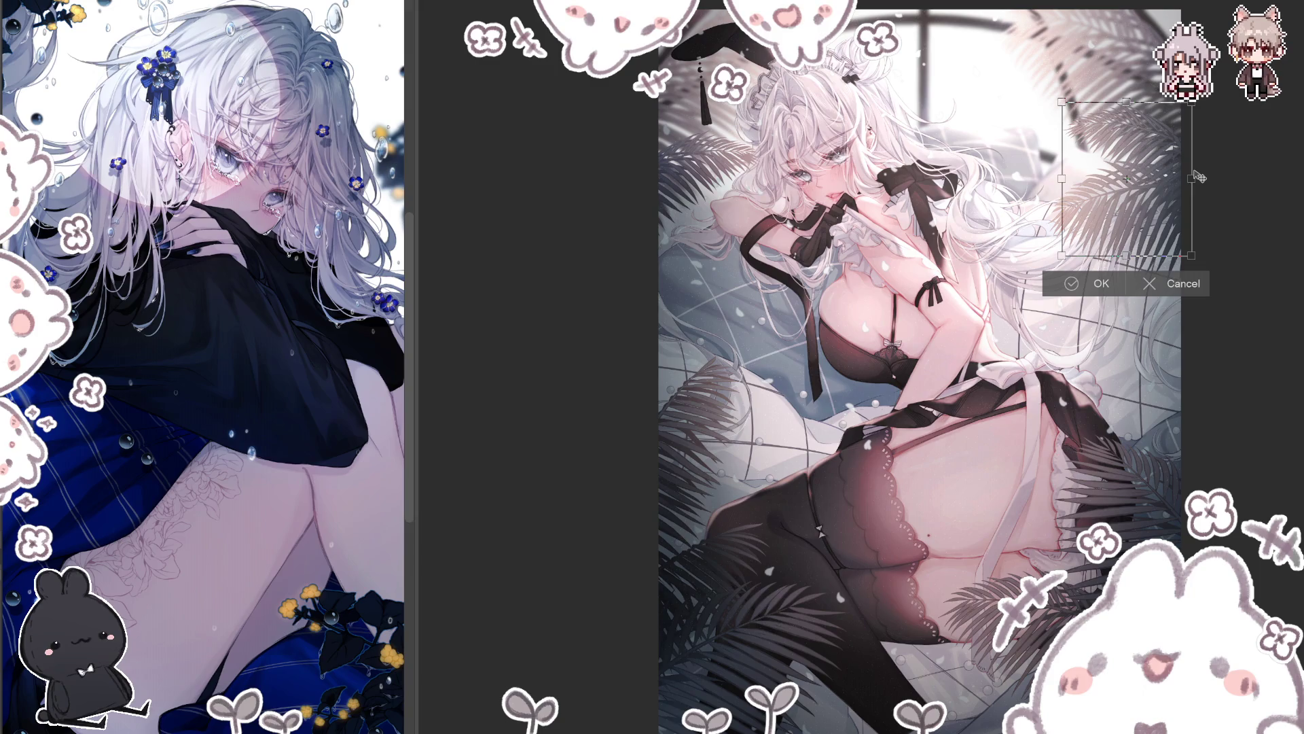
{"action": "mouse_move", "coordinate": [1171, 203]}
{"action": "left_mouse_down"}
{"action": "mouse_move", "coordinate": [1173, 170]}
{"action": "mouse_move", "coordinate": [1172, 208]}
{"action": "mouse_move", "coordinate": [1253, 161]}
{"action": "left_mouse_up"}
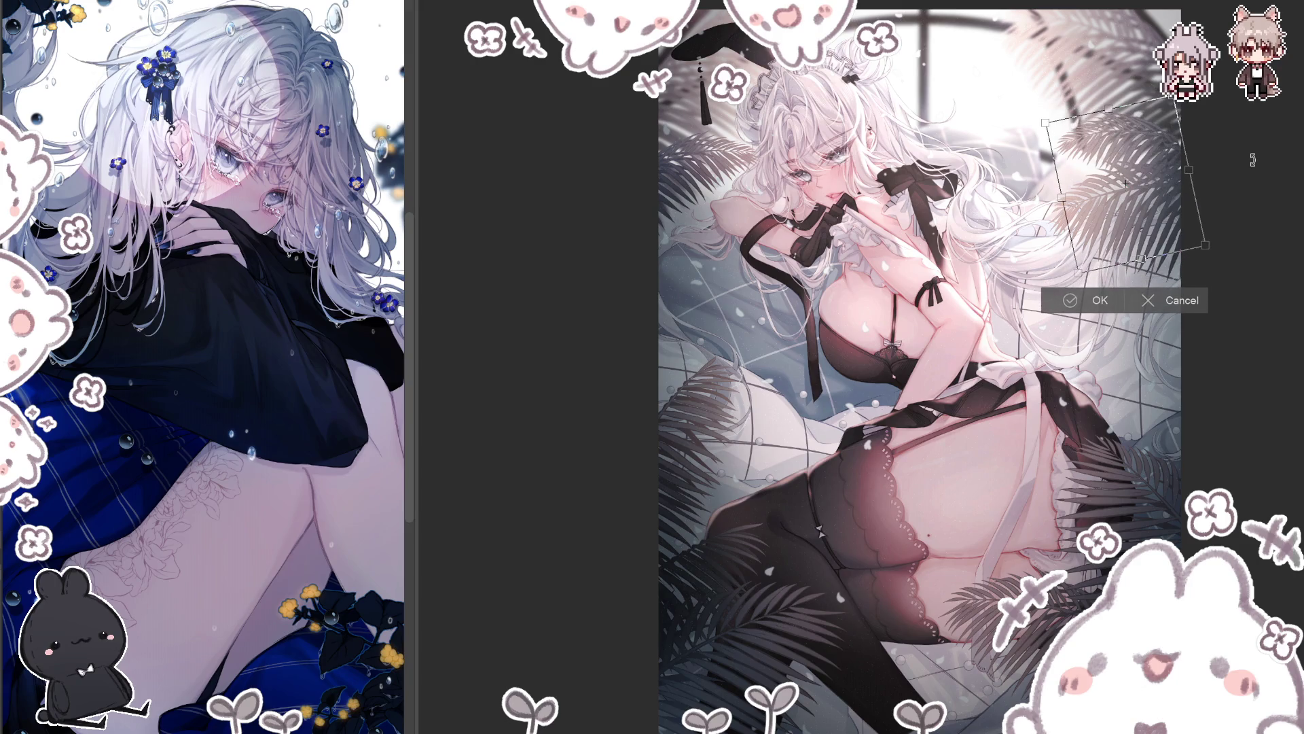
{"action": "left_click_drag", "start_coordinate": [1167, 211], "coordinate": [1169, 204]}
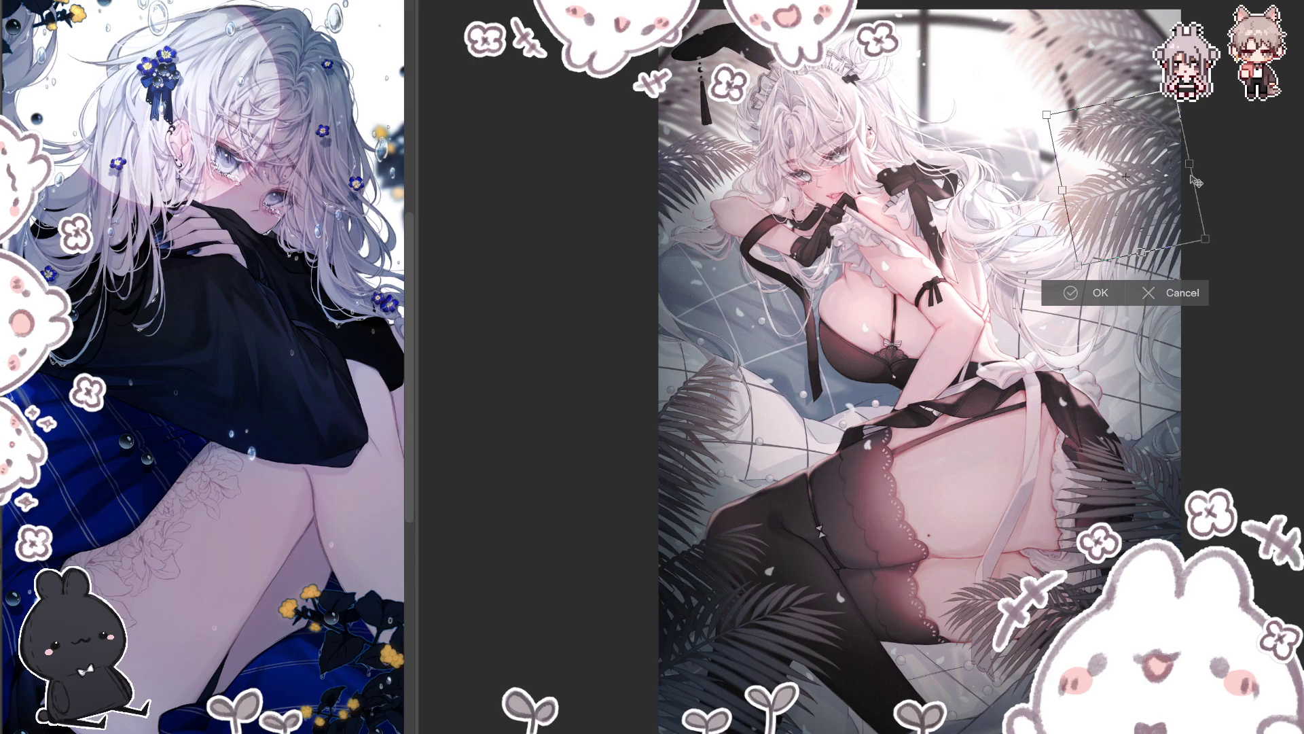
{"action": "mouse_move", "coordinate": [1171, 215]}
{"action": "left_mouse_down"}
{"action": "mouse_move", "coordinate": [1204, 216]}
{"action": "mouse_move", "coordinate": [1173, 217]}
{"action": "left_mouse_up"}
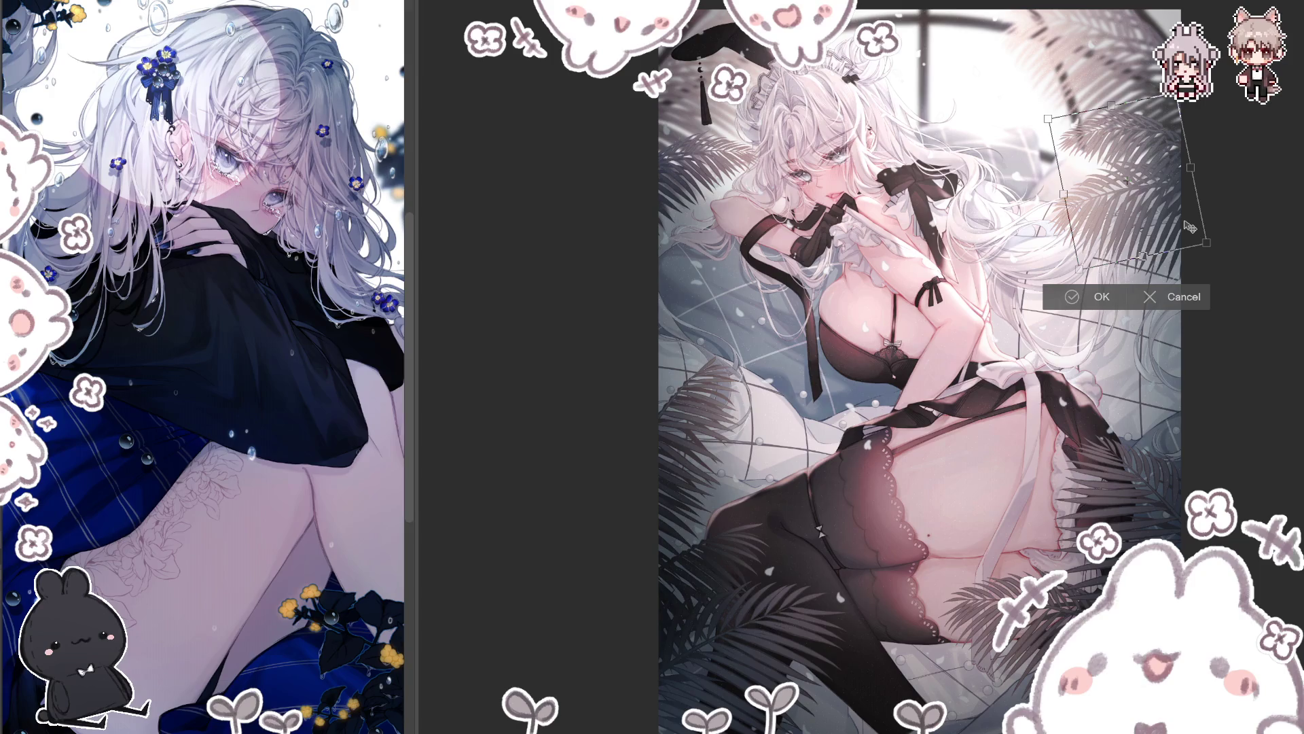
{"action": "mouse_move", "coordinate": [1245, 202]}
{"action": "left_mouse_down"}
{"action": "mouse_move", "coordinate": [1234, 230]}
{"action": "mouse_move", "coordinate": [1162, 221]}
{"action": "left_mouse_up"}
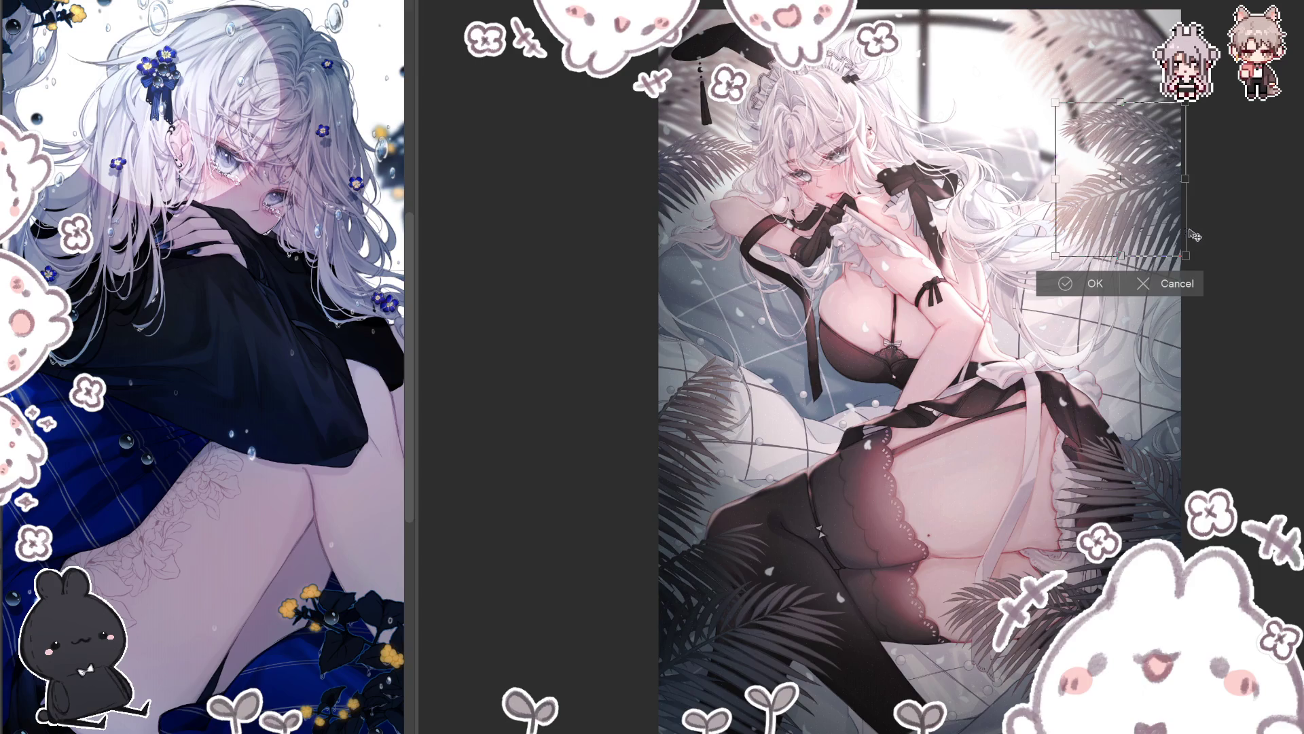
{"action": "left_click", "coordinate": [1094, 286]}
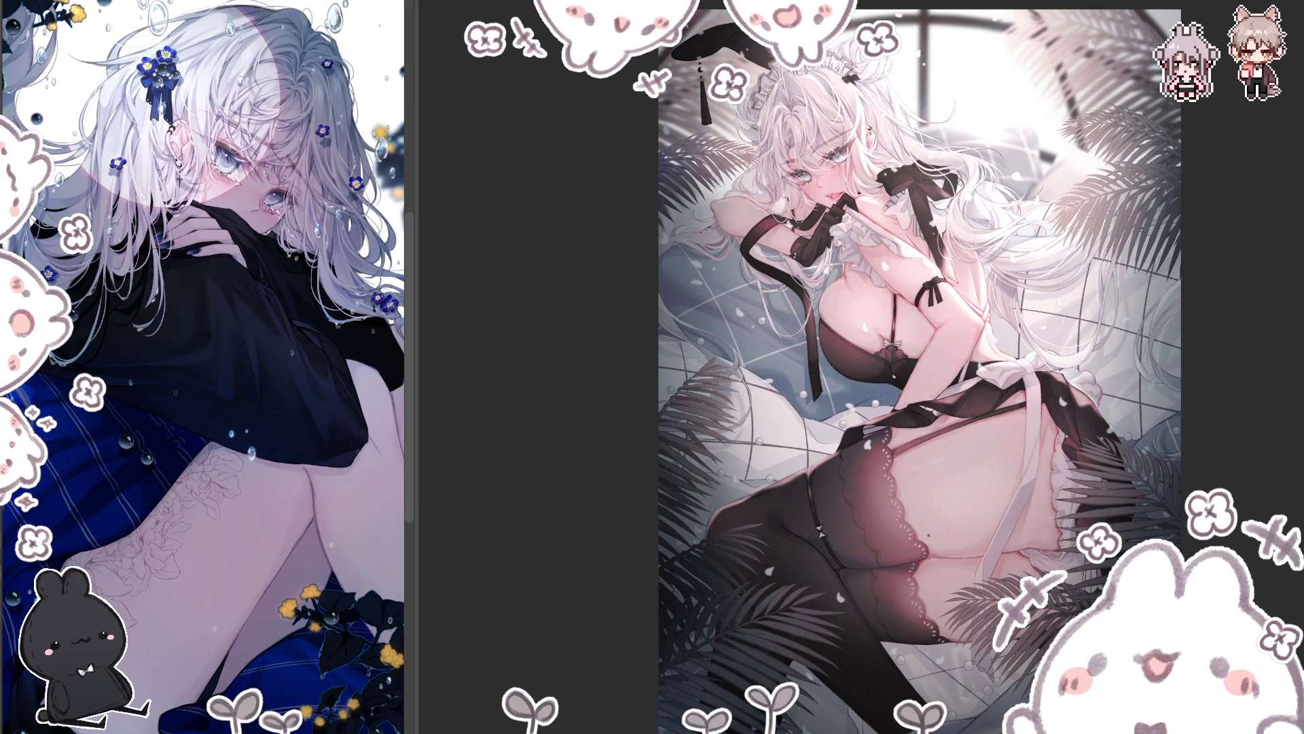
Step: Unmirror the canvas, zoom out, and pan to centre the whole illustration
{"action": "key", "text": "m"}
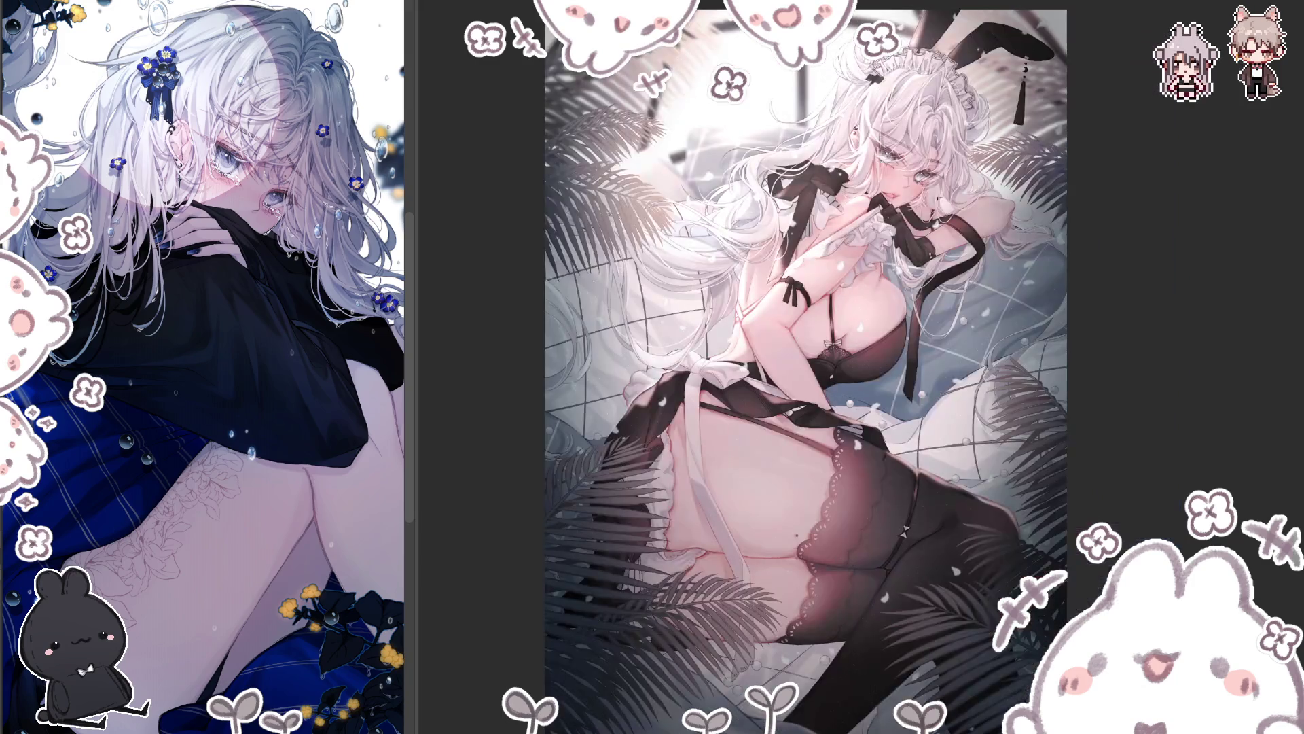
{"action": "key", "text": "ctrl+minus"}
{"action": "key", "text": "m"}
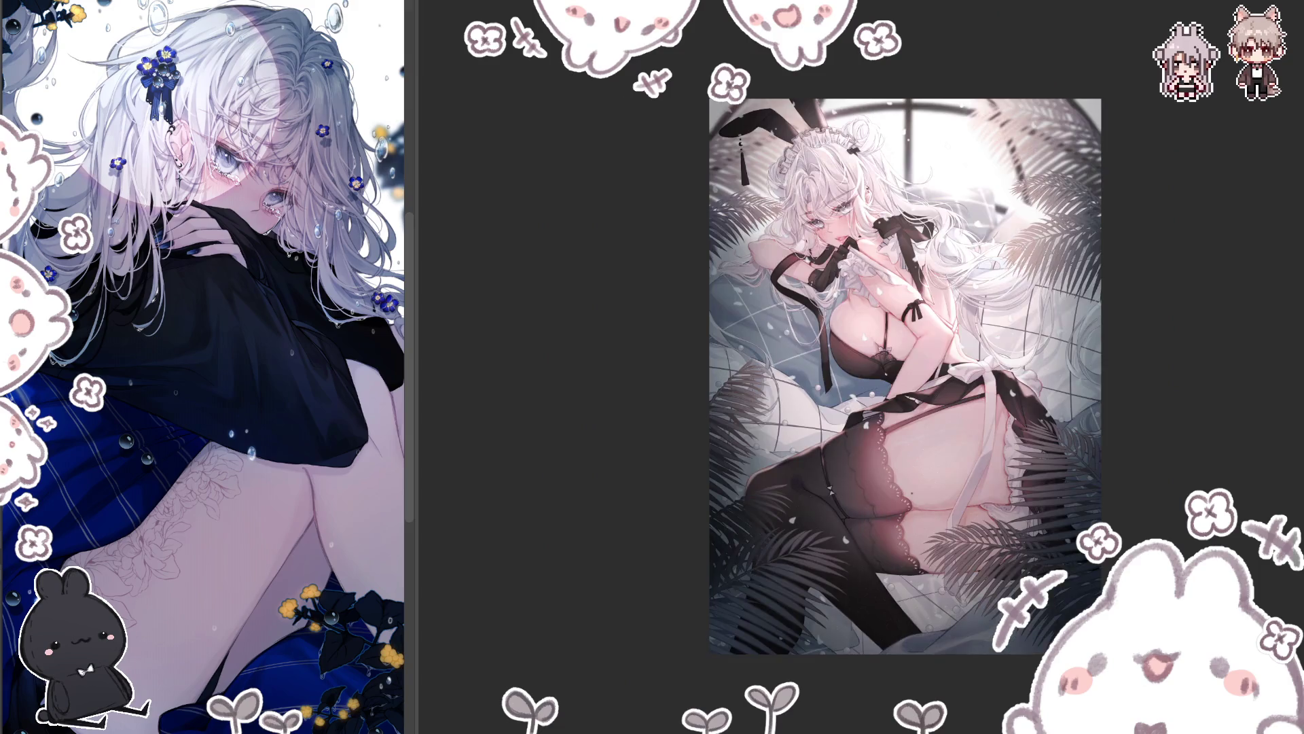
{"action": "left_click_drag", "start_coordinate": [903, 374], "coordinate": [830, 374]}
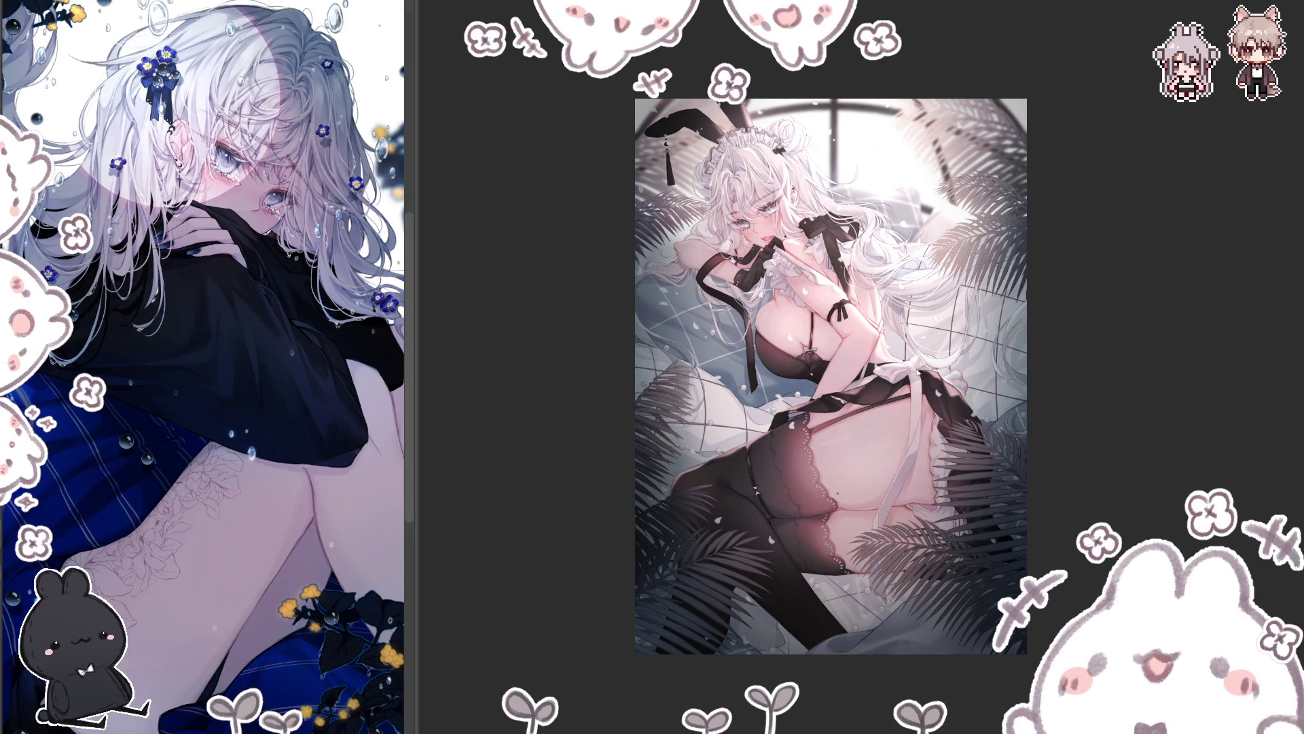
{"action": "scroll", "coordinate": [923, 358], "scroll_direction": "up", "scroll_amount": 4}
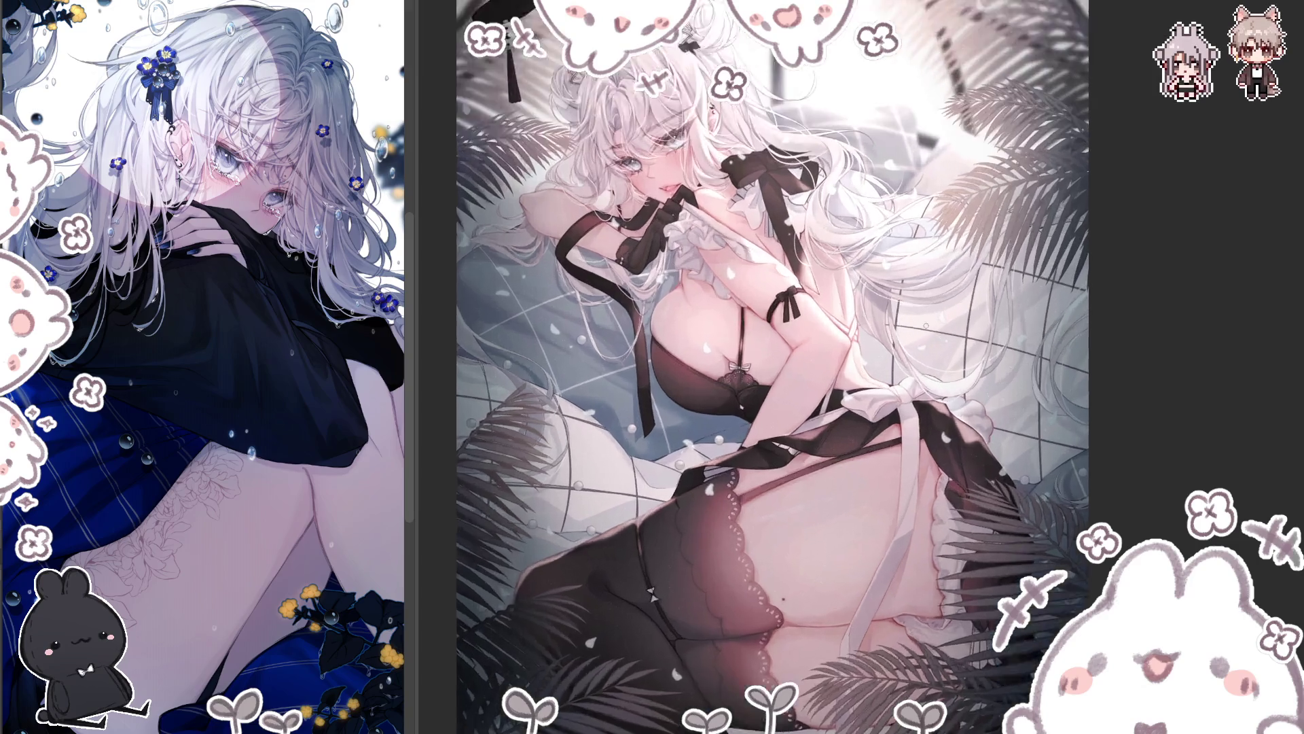
Step: Zoom in on the torso around the bra and apron bow
{"action": "scroll", "coordinate": [863, 367], "scroll_direction": "up", "scroll_amount": 2}
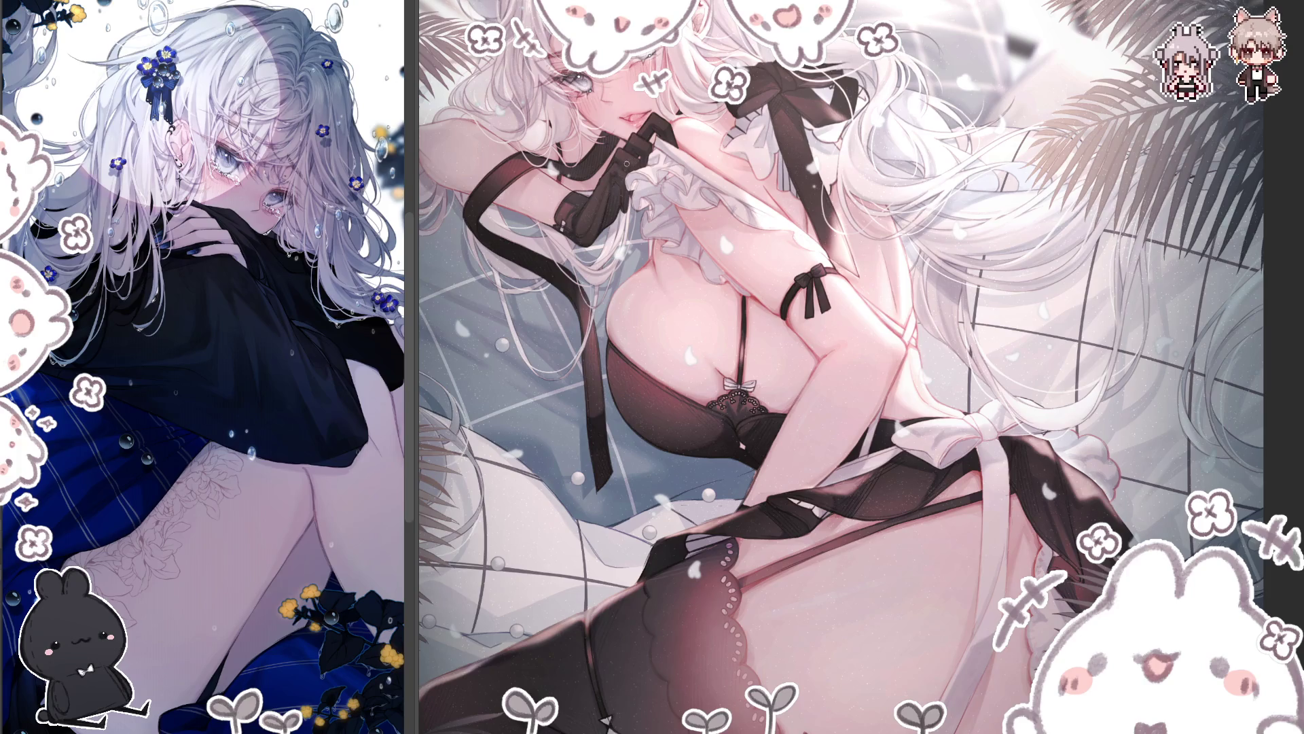
Step: Zoom in further so the face, headdress and bunny ear fill the view
{"action": "scroll", "coordinate": [619, 171], "scroll_direction": "up", "scroll_amount": 1}
{"action": "scroll", "coordinate": [622, 170], "scroll_direction": "up", "scroll_amount": 1}
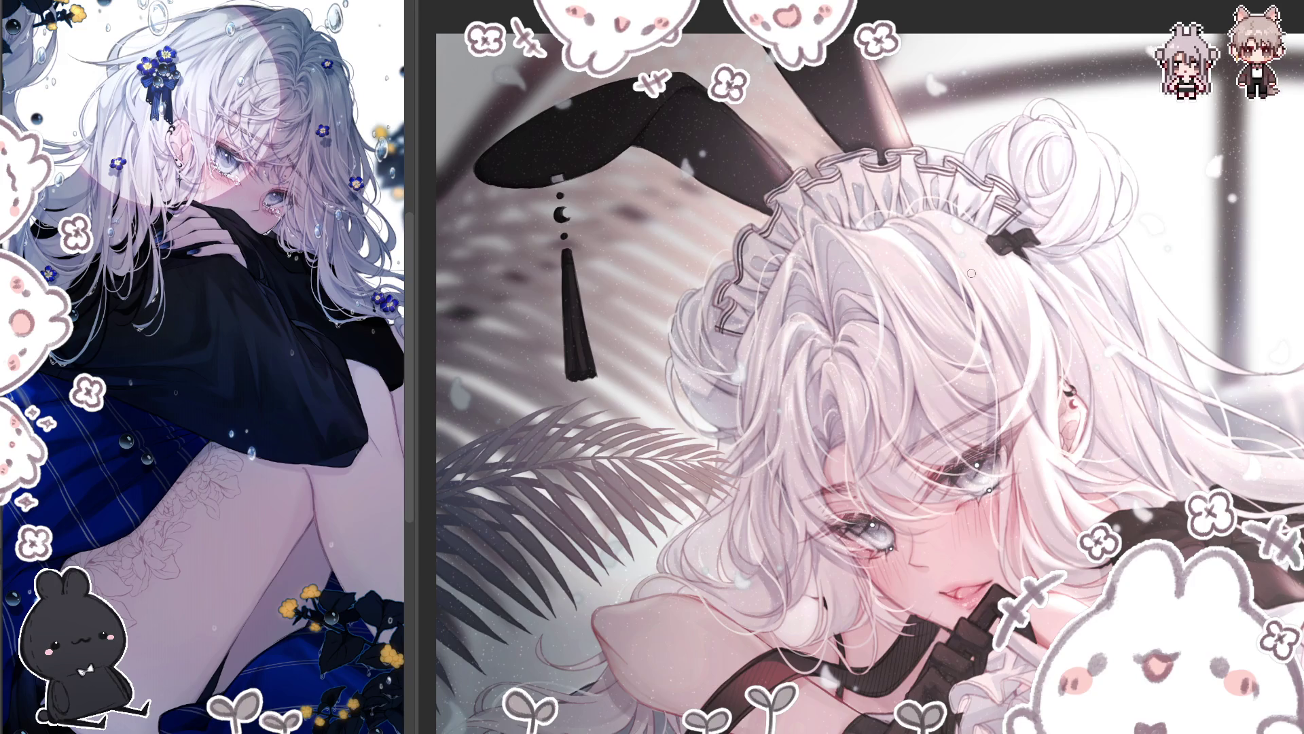
Step: Zoom out, mirror the view to check the face, and make the brush much larger
{"action": "scroll", "coordinate": [971, 271], "scroll_direction": "down", "scroll_amount": 2}
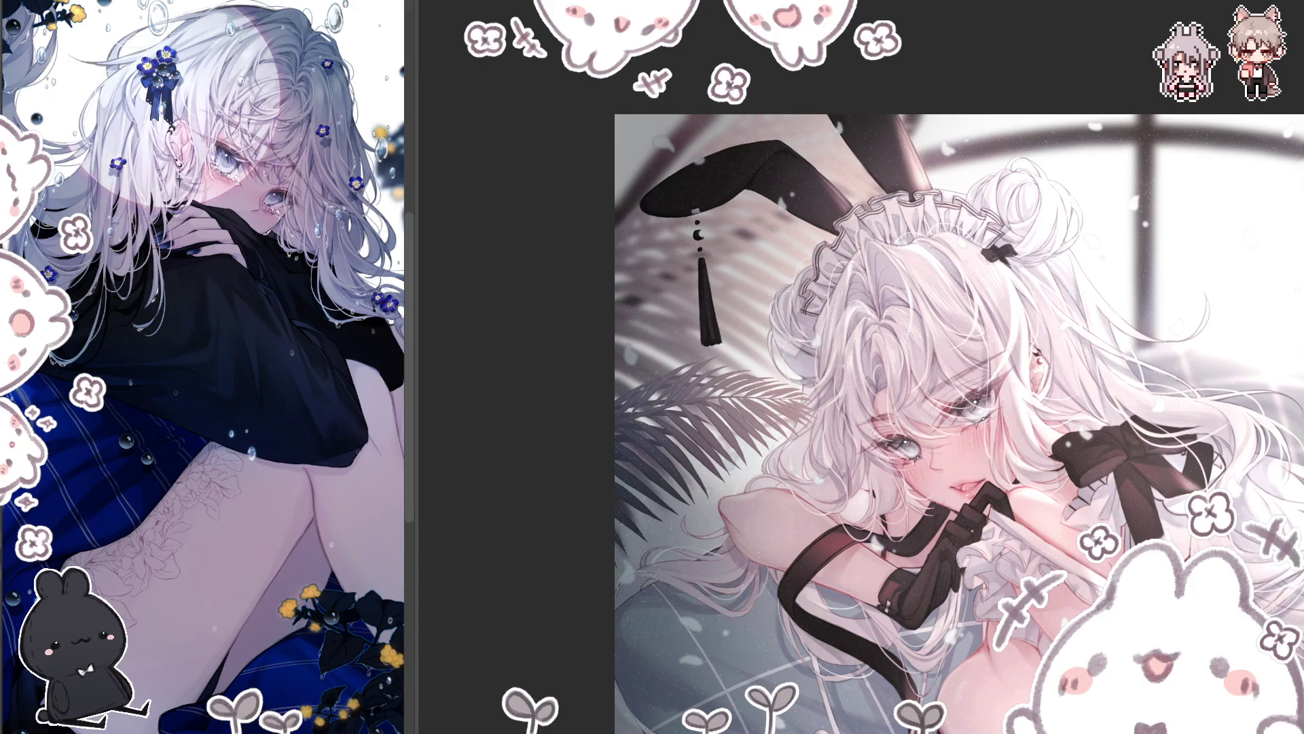
{"action": "key", "text": "h"}
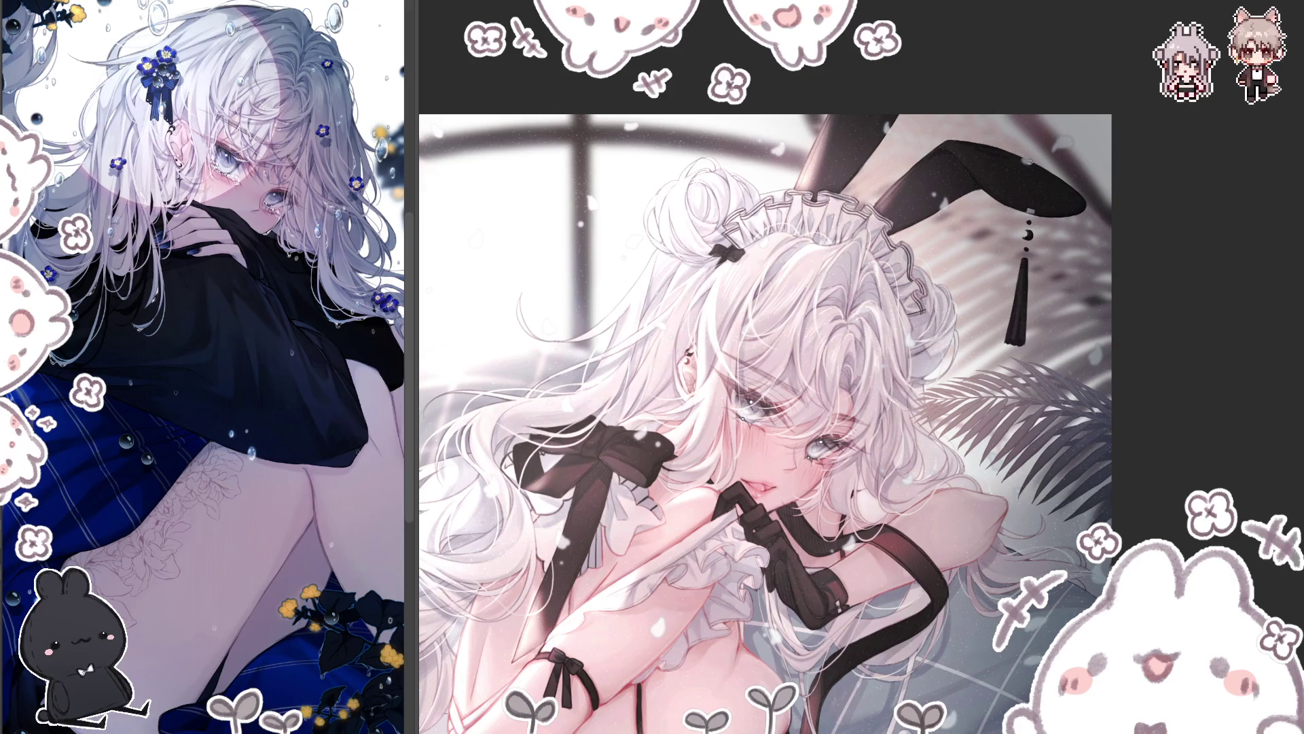
{"action": "key", "text": "bracketright"}
{"action": "key", "text": "bracketright"}
{"action": "key", "text": "bracketright"}
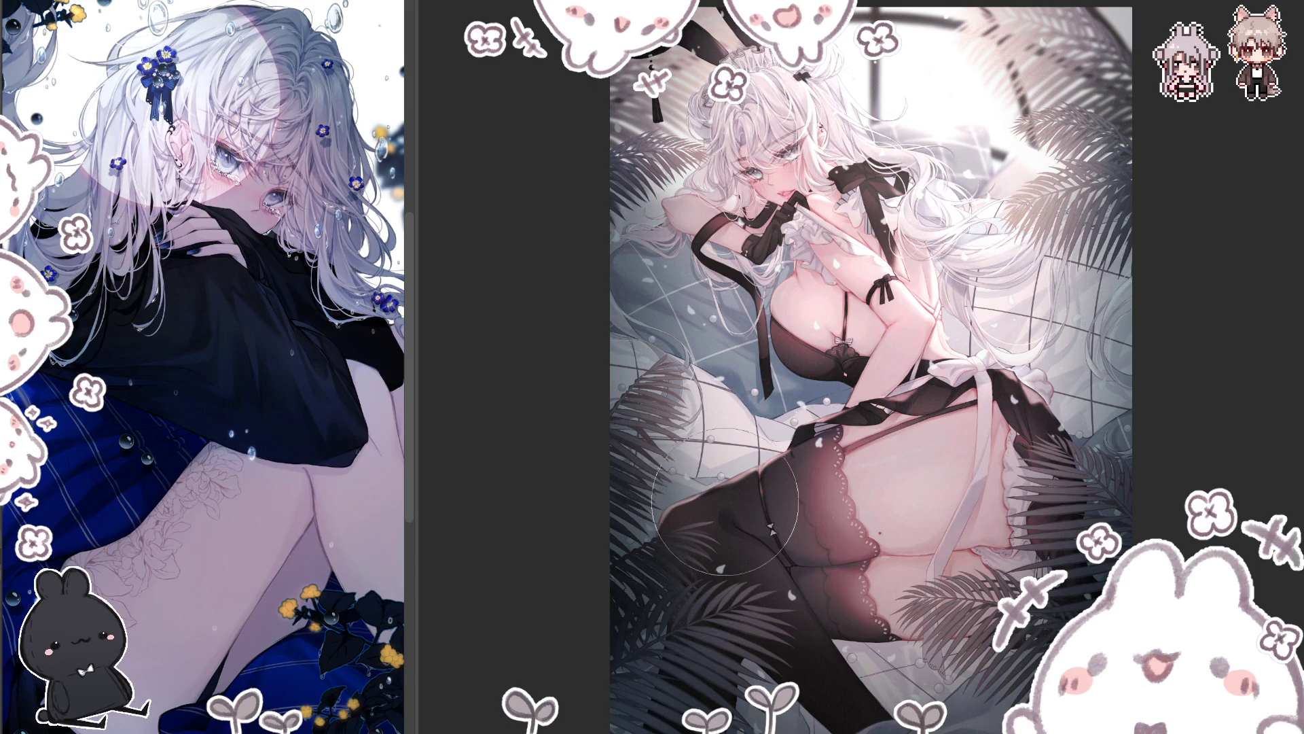
{"action": "scroll", "coordinate": [836, 489], "scroll_direction": "down", "scroll_amount": 2}
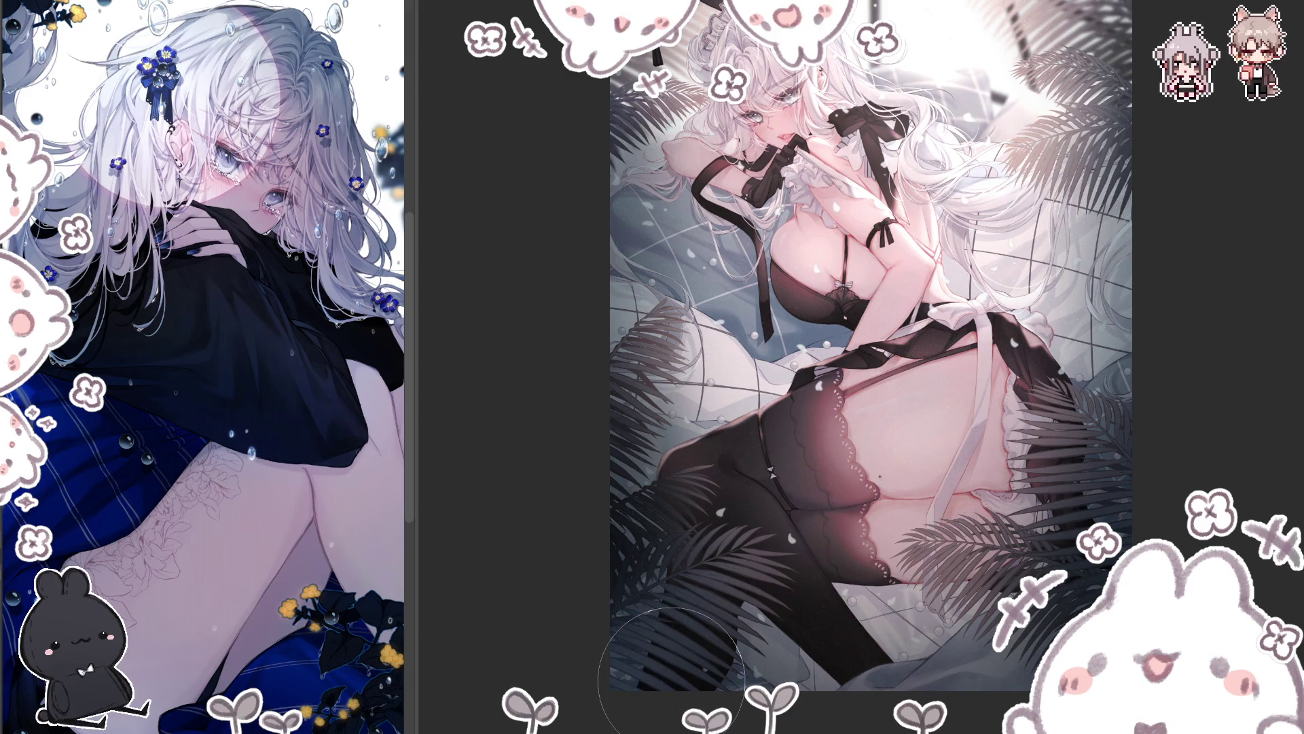
Step: Mirror the canvas view to check the figure and cushions, then flip it again
{"action": "key", "text": "h"}
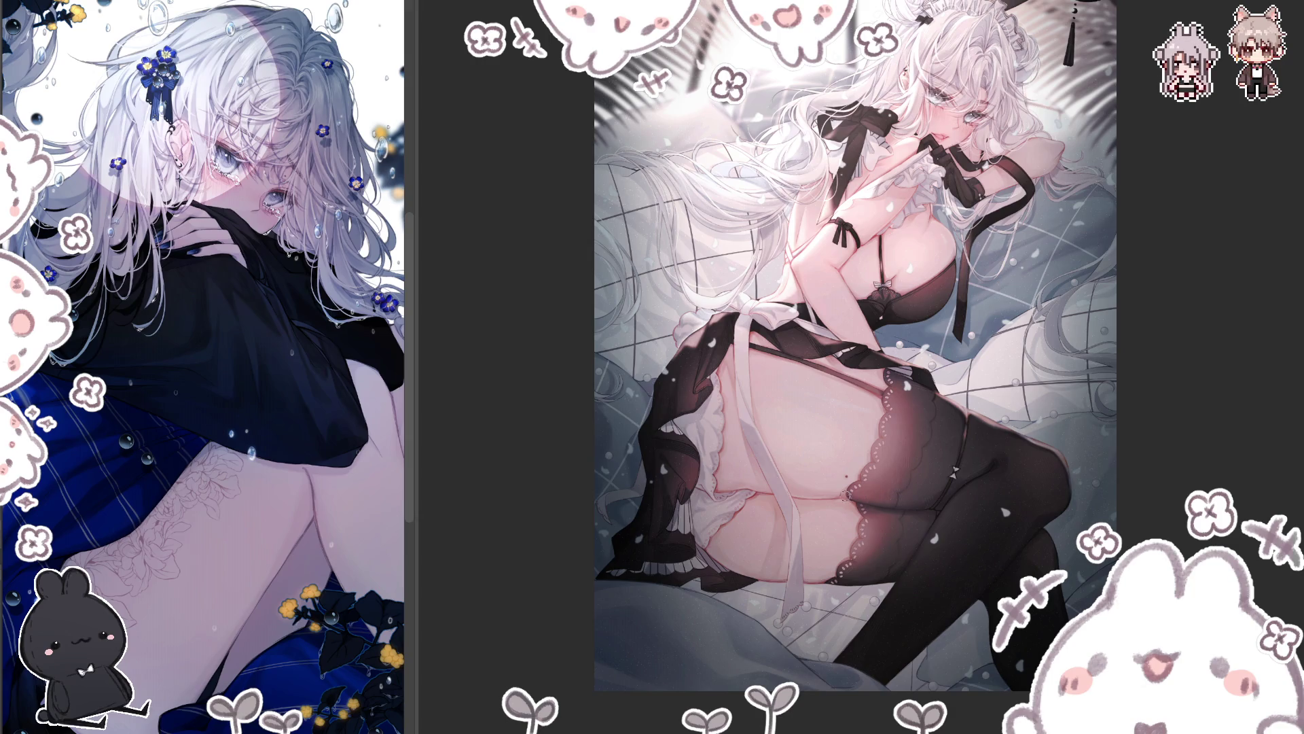
{"action": "key", "text": "h"}
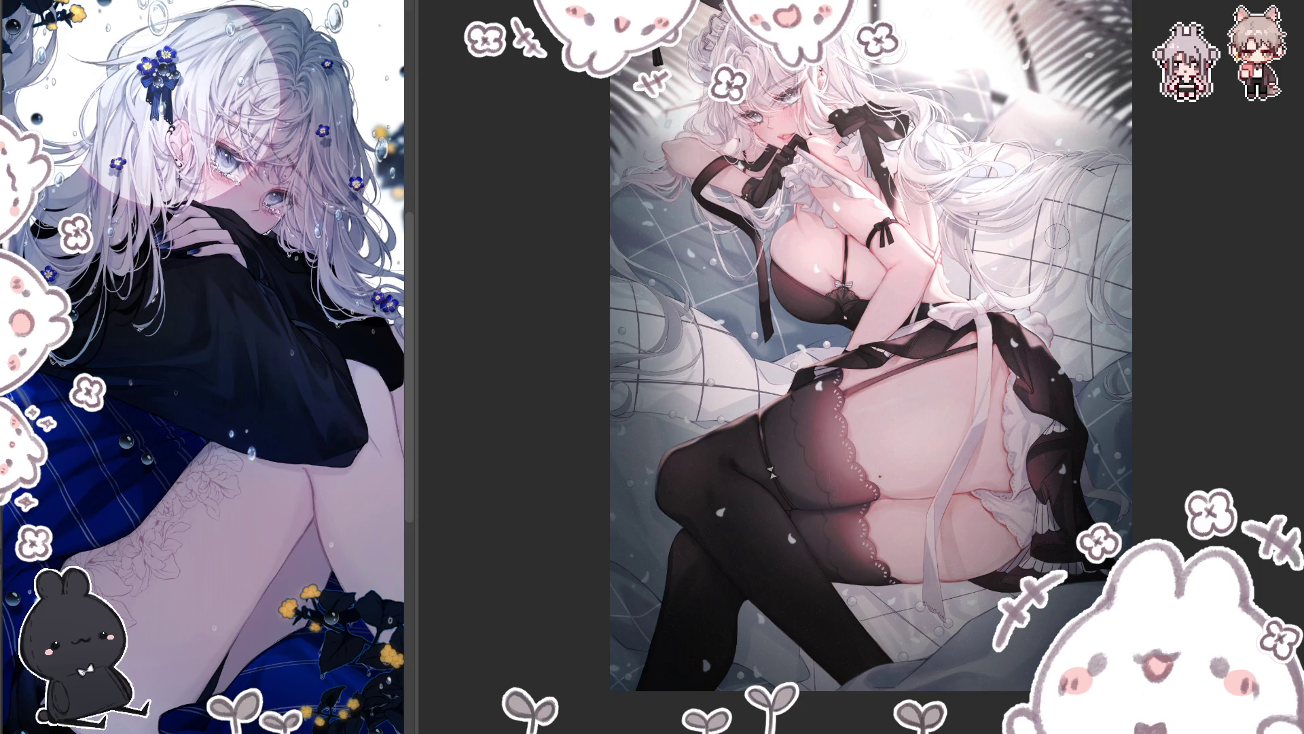
Step: Flip the canvas back to normal, then mirror it again to check the composition
{"action": "key", "text": "h"}
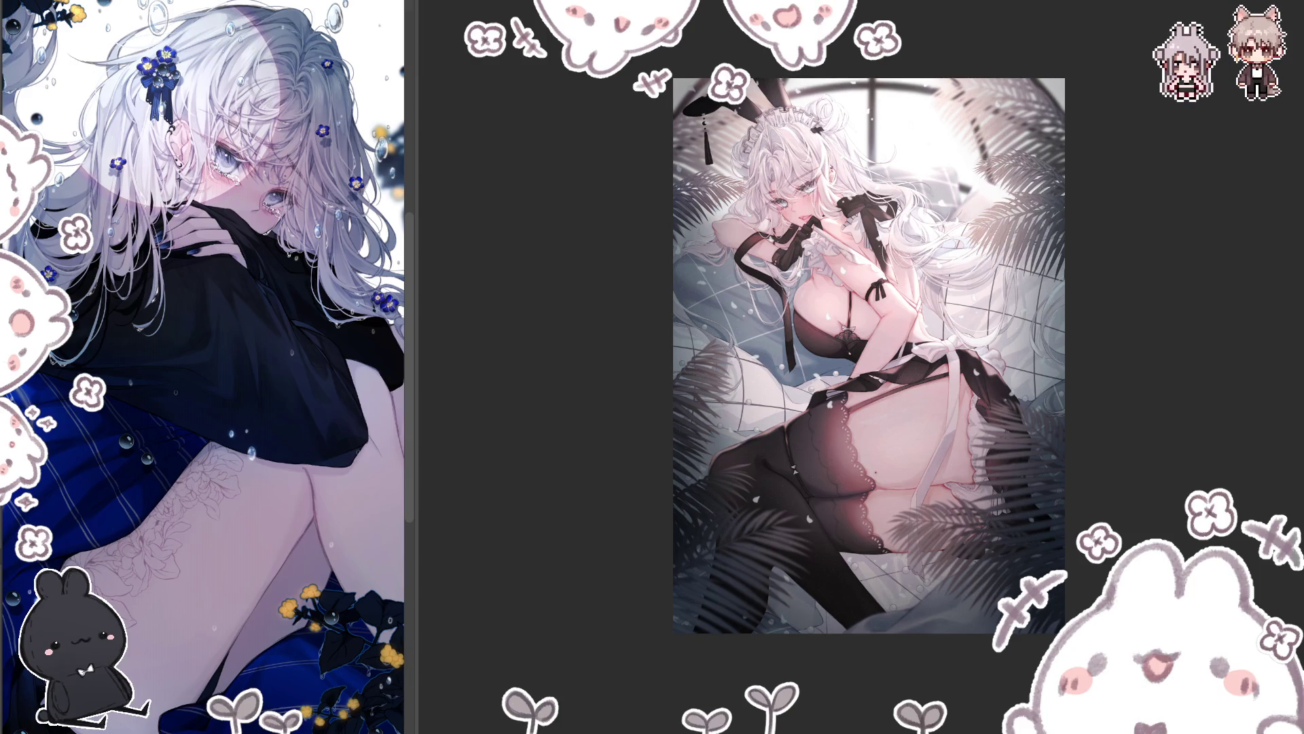
{"action": "key", "text": "h"}
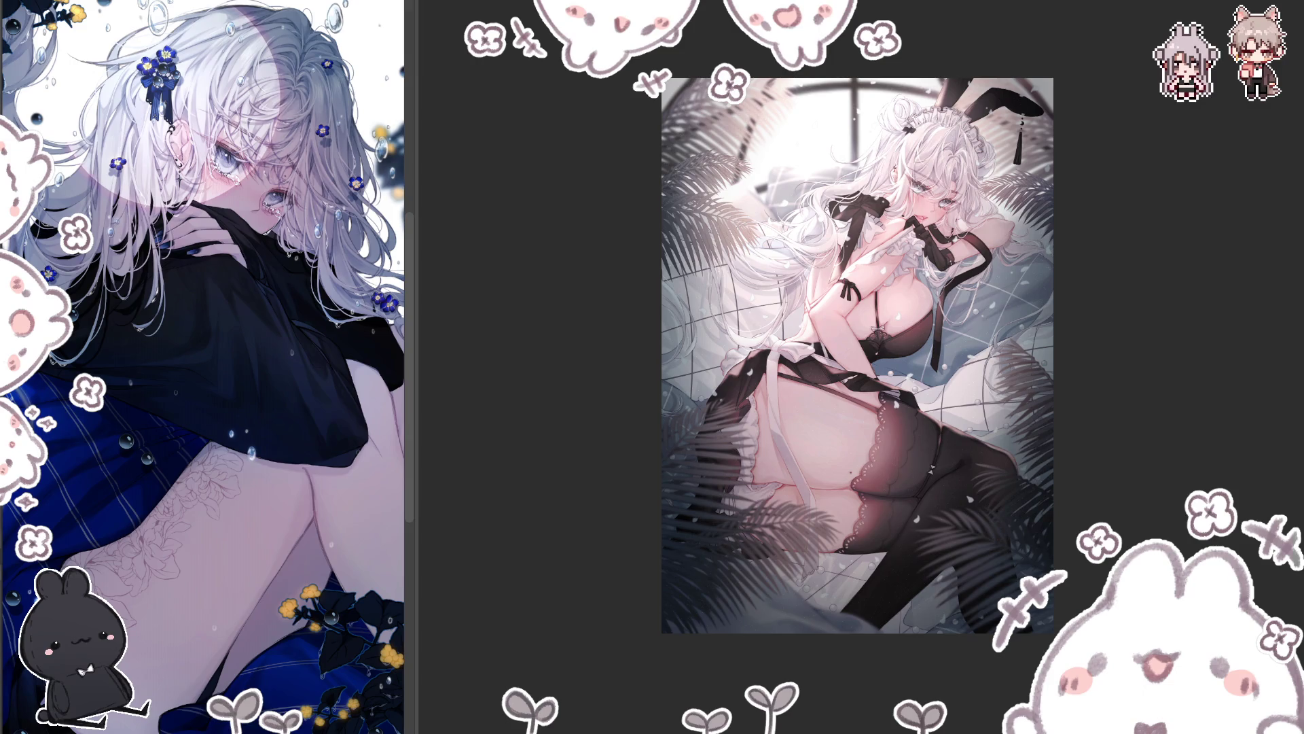
Step: Mirror the canvas view back so the girl's head is on the right
{"action": "key", "text": "h"}
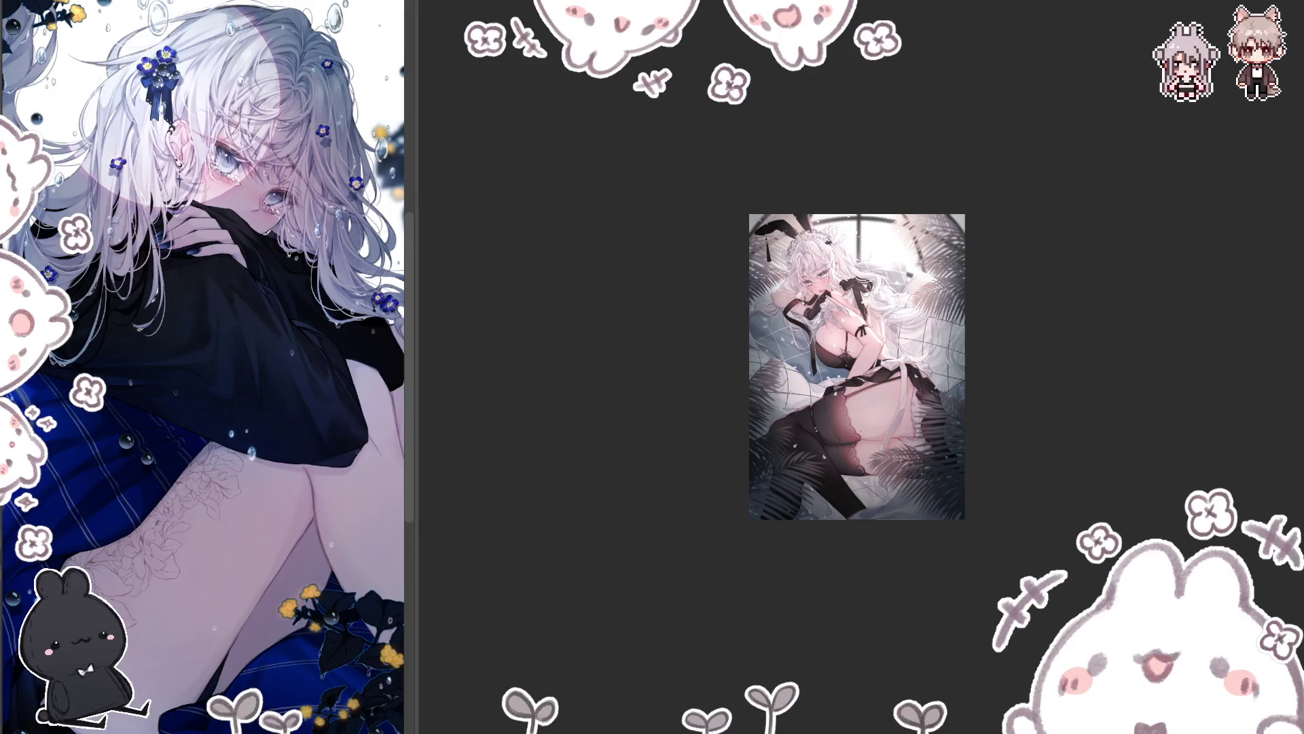
Step: Zoom in until the finished maid illustration fills the middle of the window
{"action": "scroll", "coordinate": [856, 367], "scroll_direction": "up", "scroll_amount": 3}
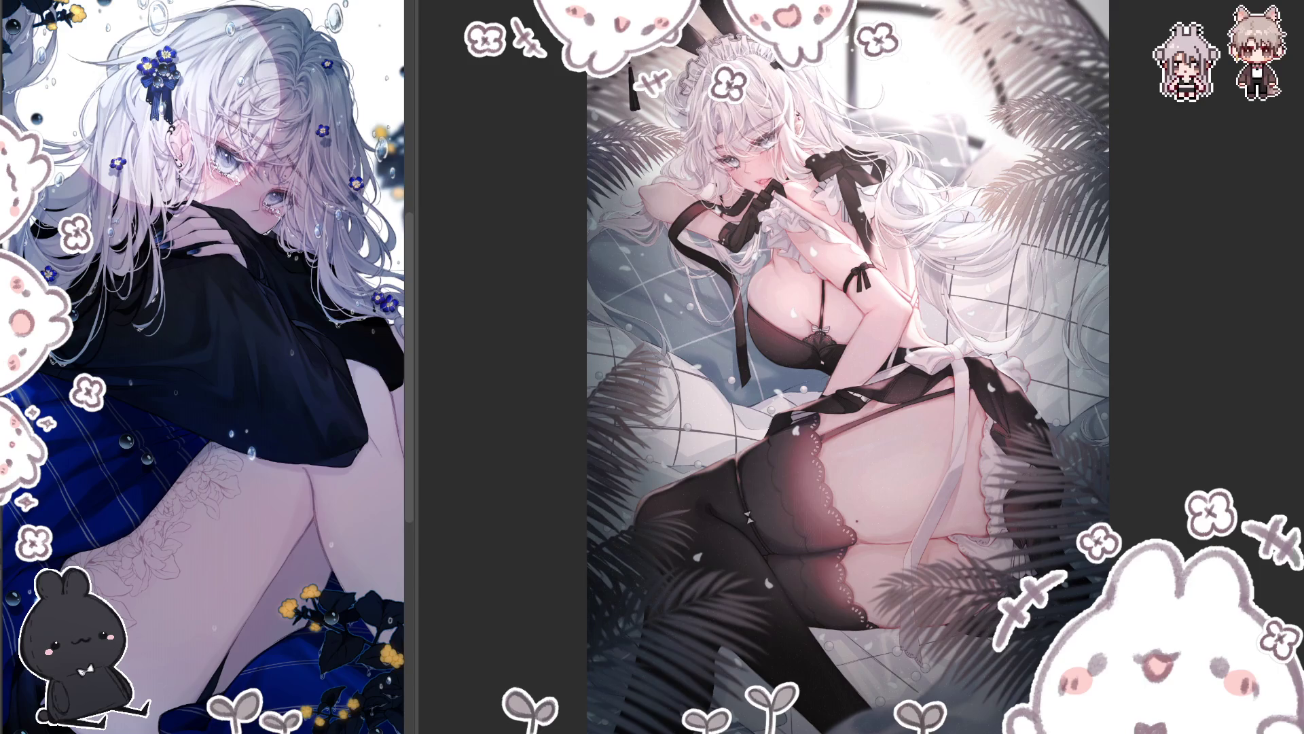
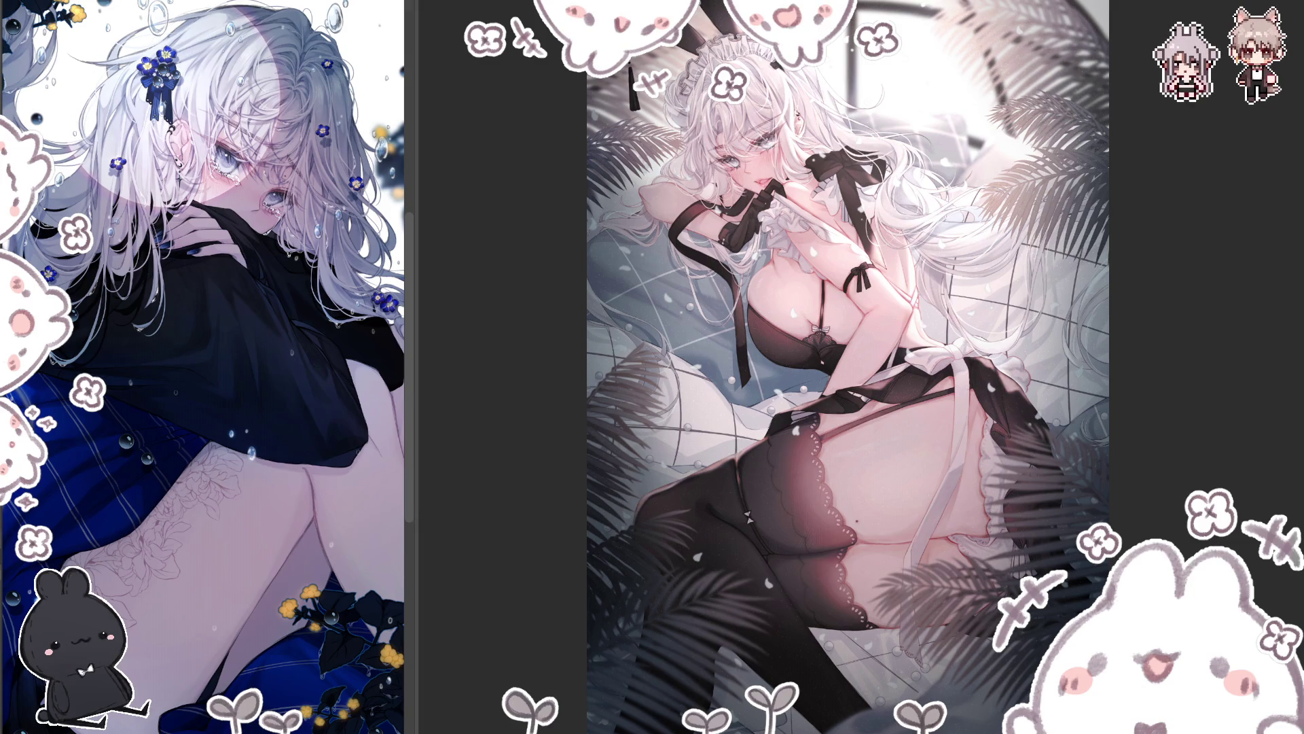
Step: Zoom in slightly, pan across the legs and stockings, then fit the whole illustration on screen
{"action": "scroll", "coordinate": [841, 533], "scroll_direction": "up", "scroll_amount": 5}
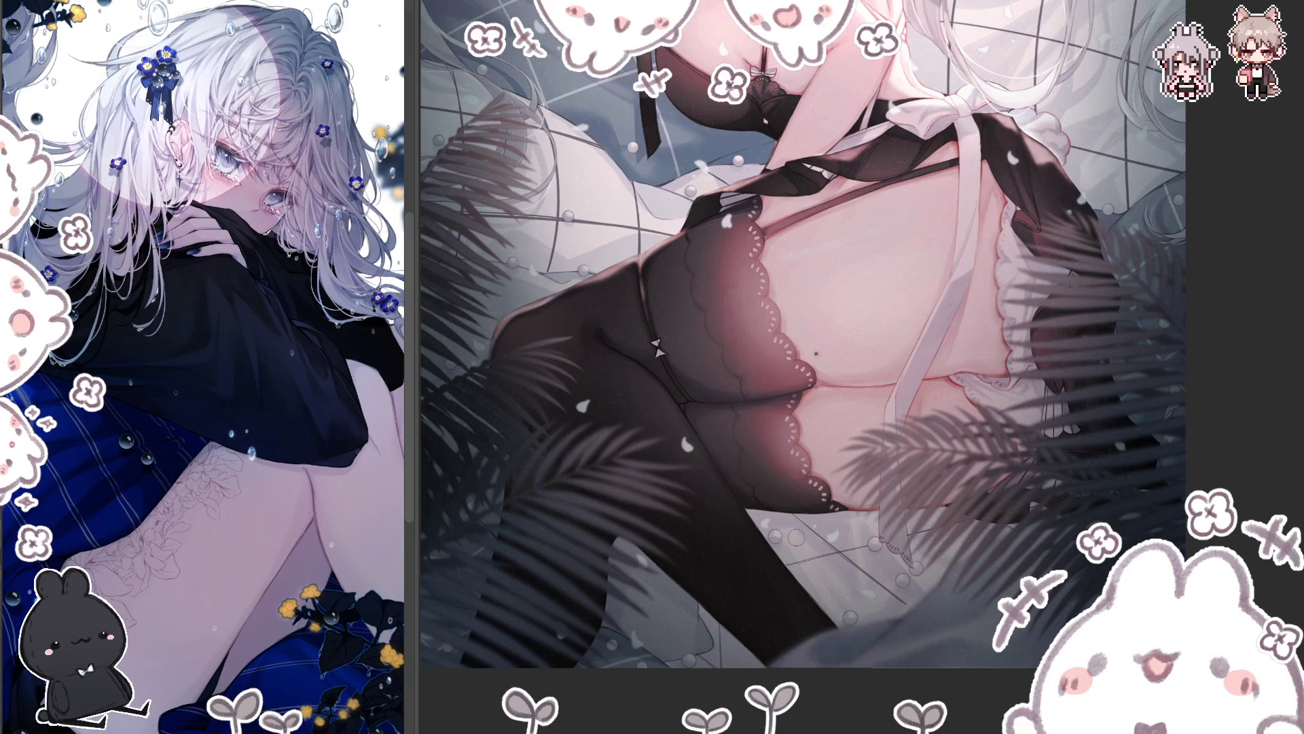
{"action": "left_click_drag", "start_coordinate": [617, 648], "coordinate": [726, 648]}
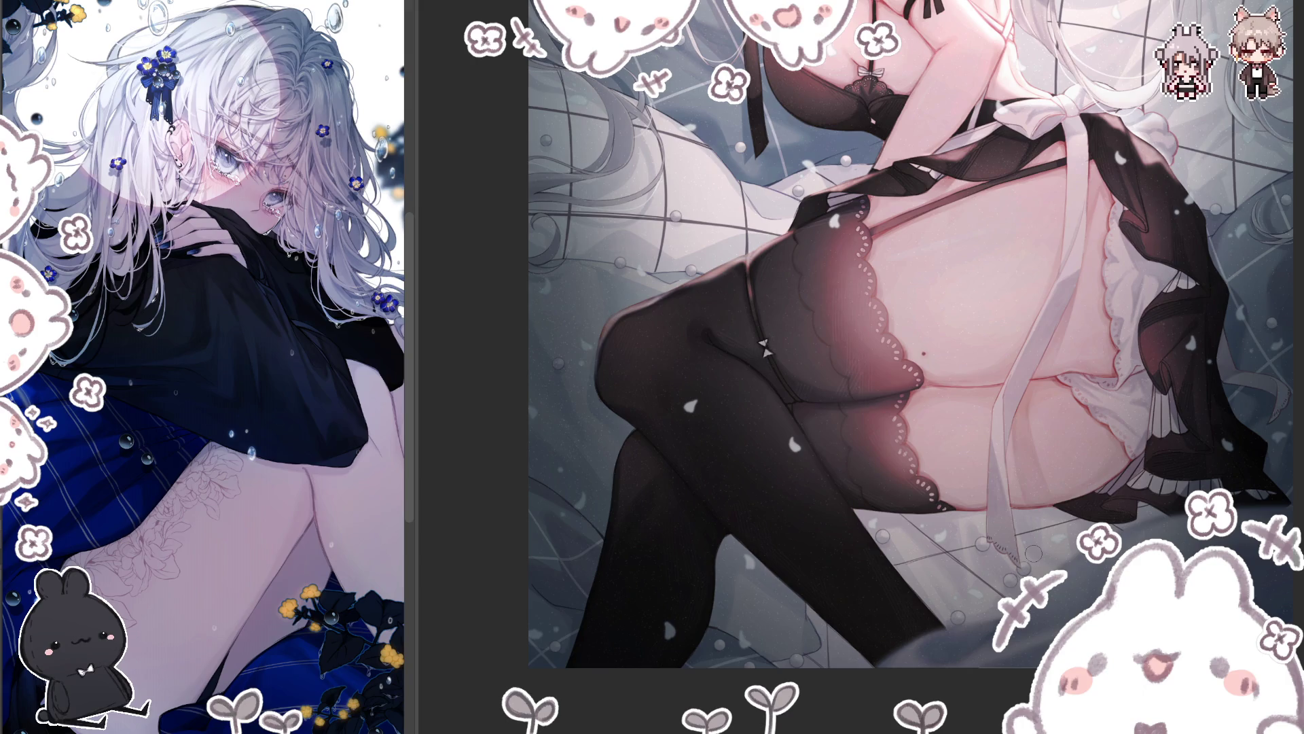
{"action": "key", "text": "ctrl+0"}
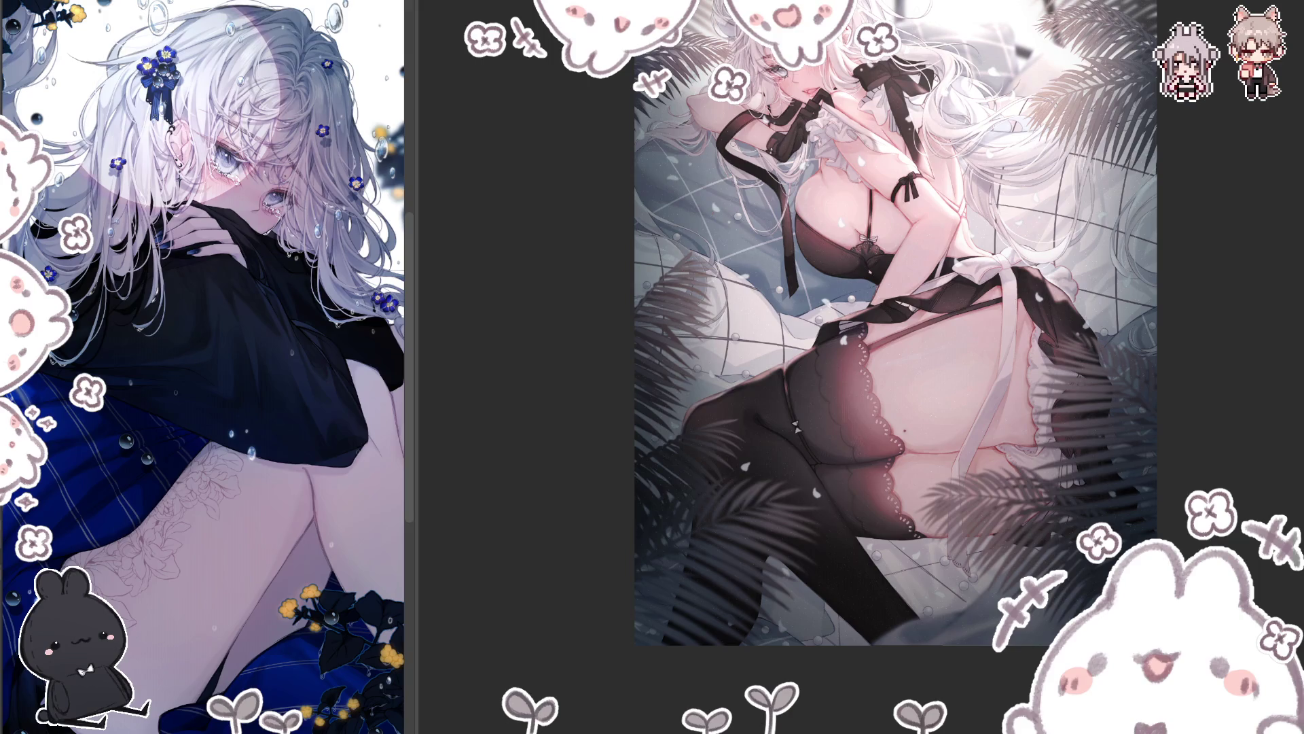
Step: Zoom in step by step to frame the girl's face, neck ribbons and chest
{"action": "scroll", "coordinate": [732, 150], "scroll_direction": "up", "scroll_amount": 2}
{"action": "scroll", "coordinate": [732, 149], "scroll_direction": "up", "scroll_amount": 1}
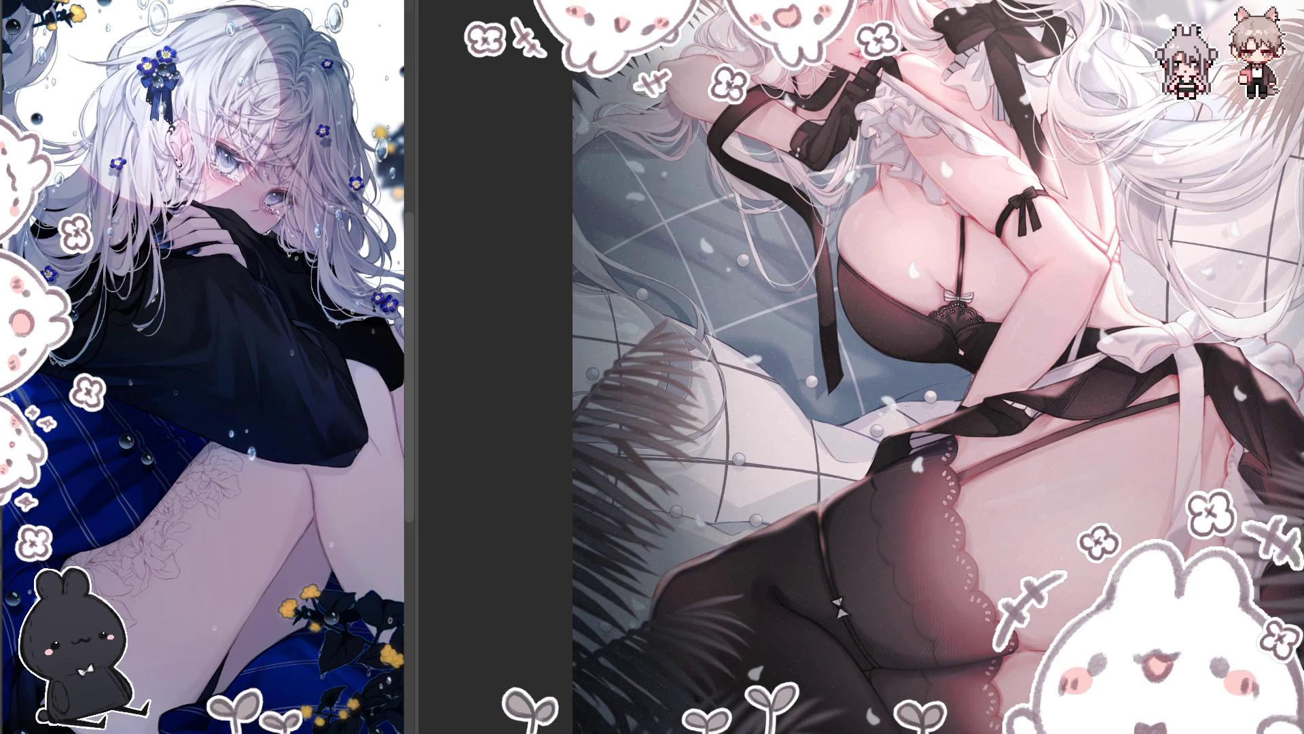
{"action": "scroll", "coordinate": [938, 367], "scroll_direction": "up", "scroll_amount": 3}
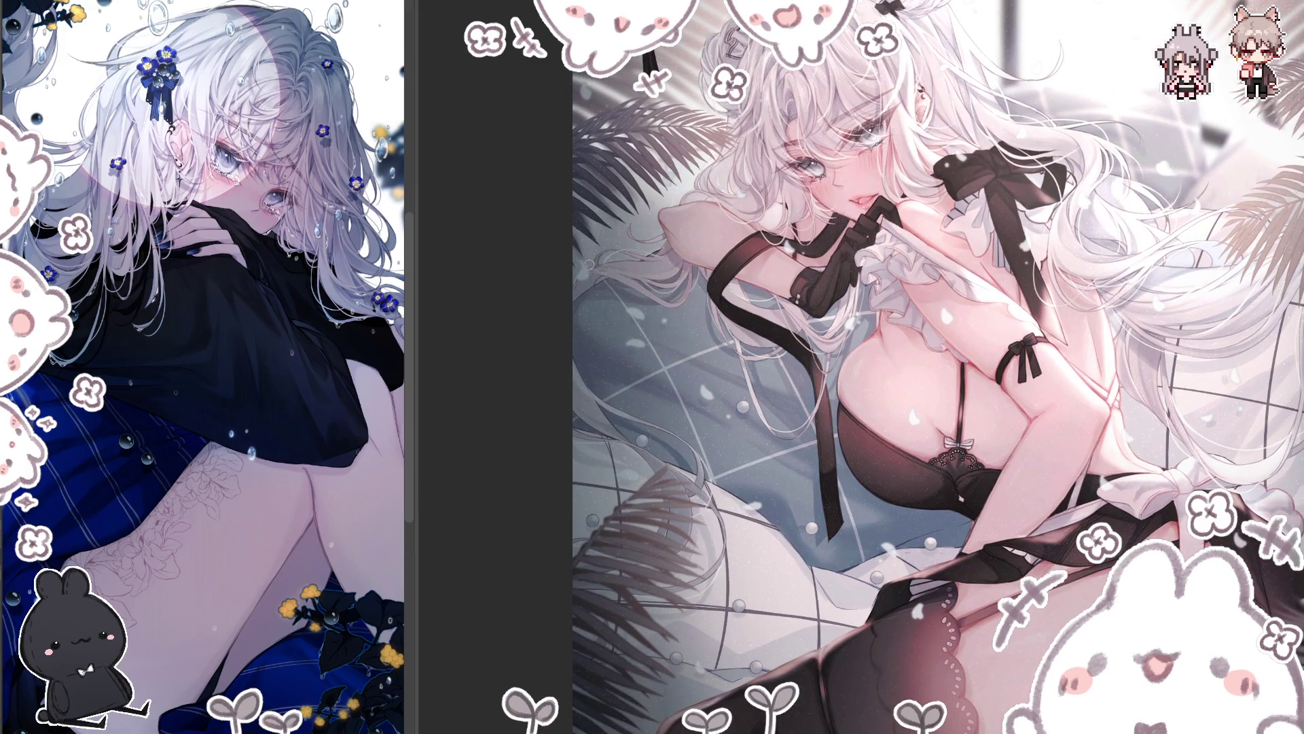
{"action": "scroll", "coordinate": [844, 367], "scroll_direction": "right", "scroll_amount": 5}
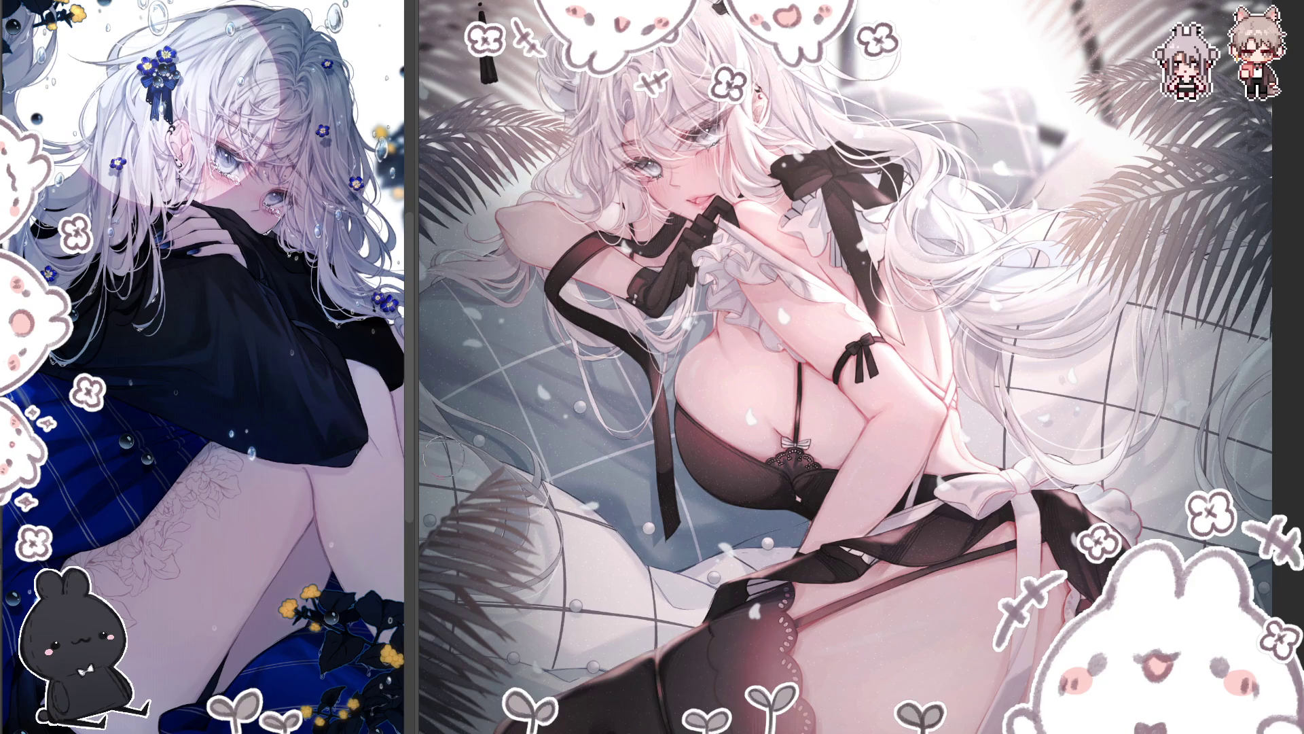
{"action": "scroll", "coordinate": [883, 652], "scroll_direction": "up", "scroll_amount": 1}
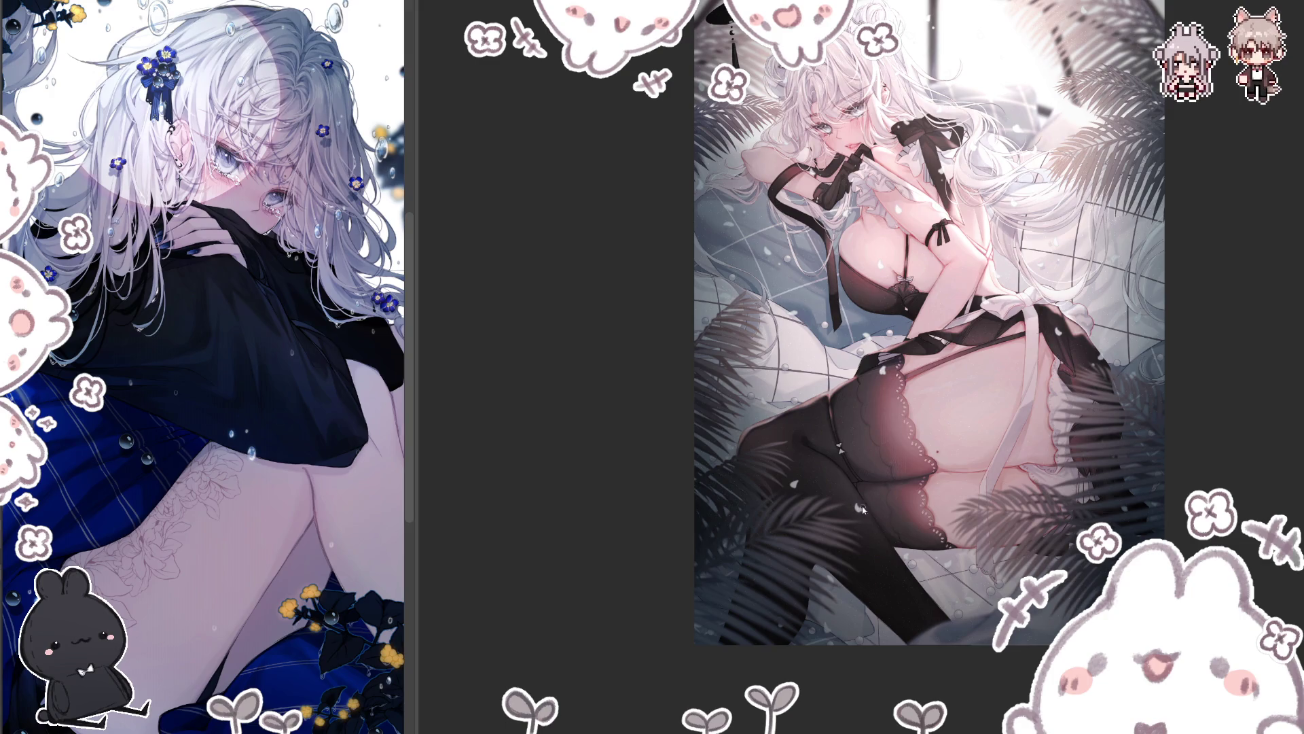
{"action": "scroll", "coordinate": [866, 380], "scroll_direction": "up", "scroll_amount": 2}
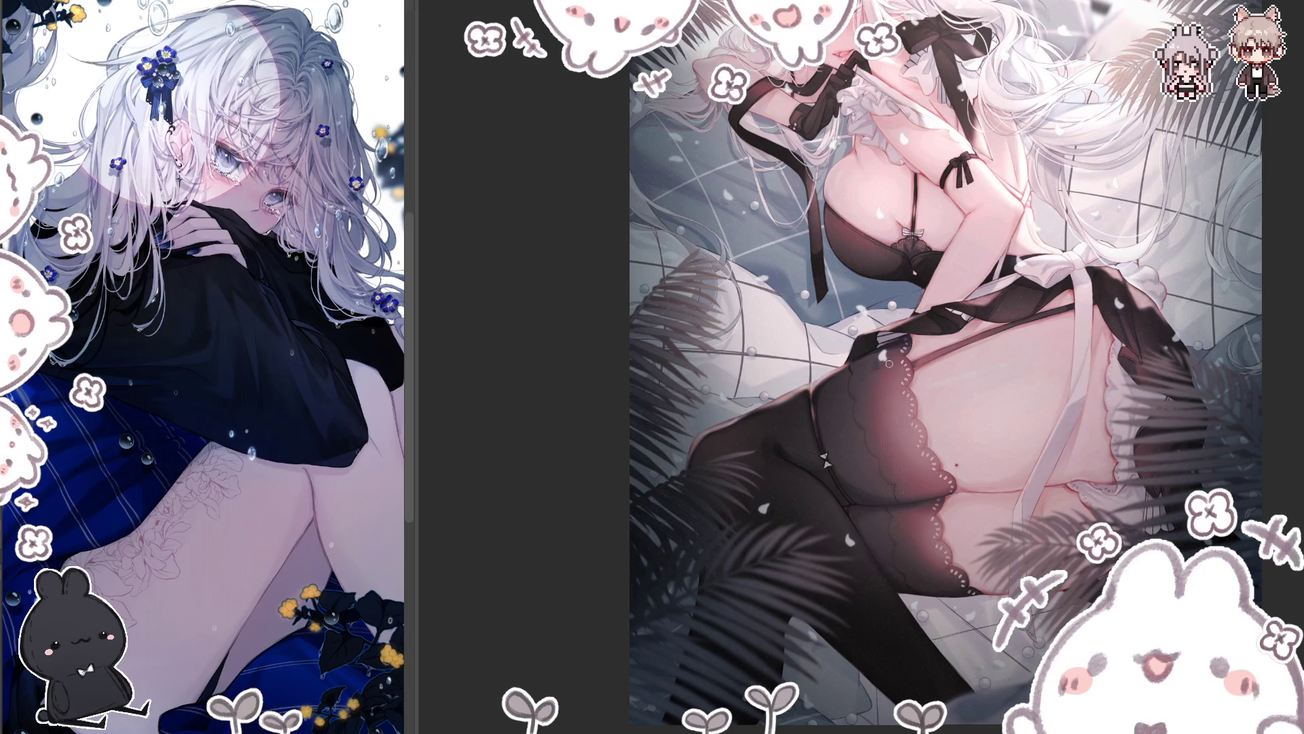
{"action": "scroll", "coordinate": [1268, 346], "scroll_direction": "up", "scroll_amount": 2}
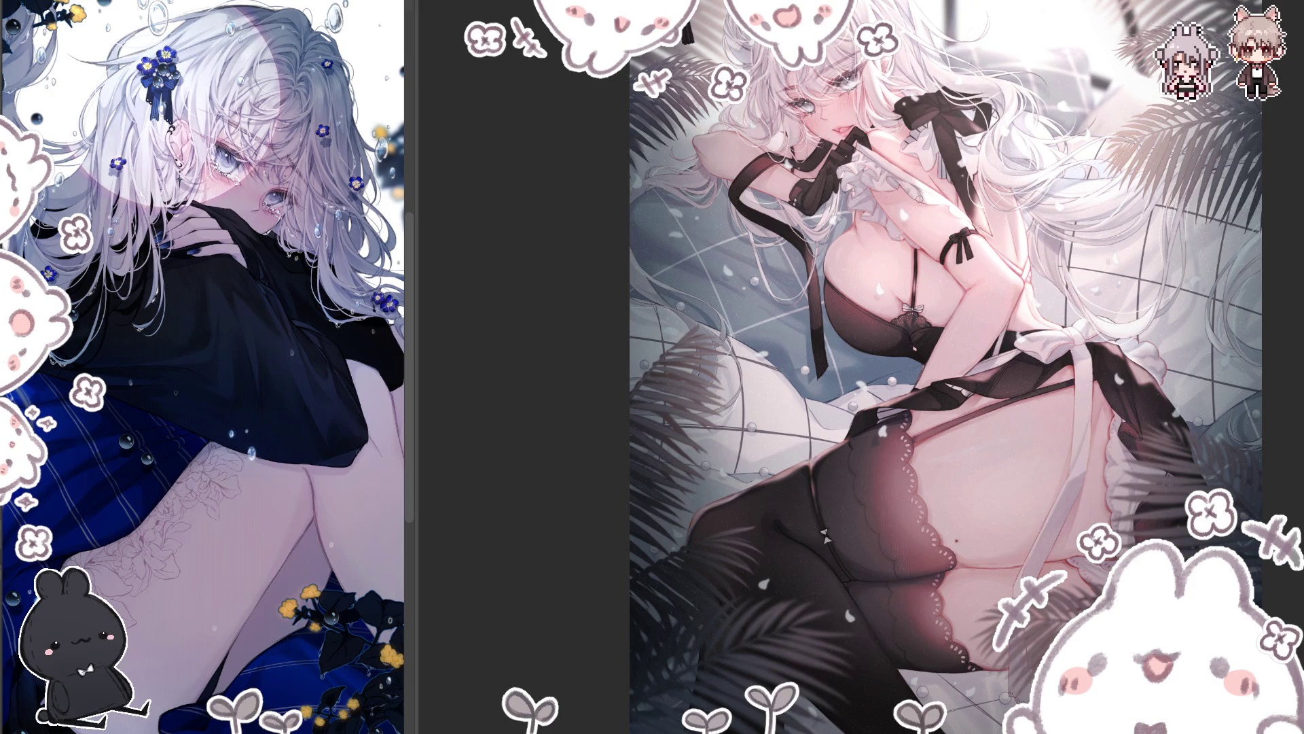
{"action": "scroll", "coordinate": [947, 129], "scroll_direction": "up", "scroll_amount": 2}
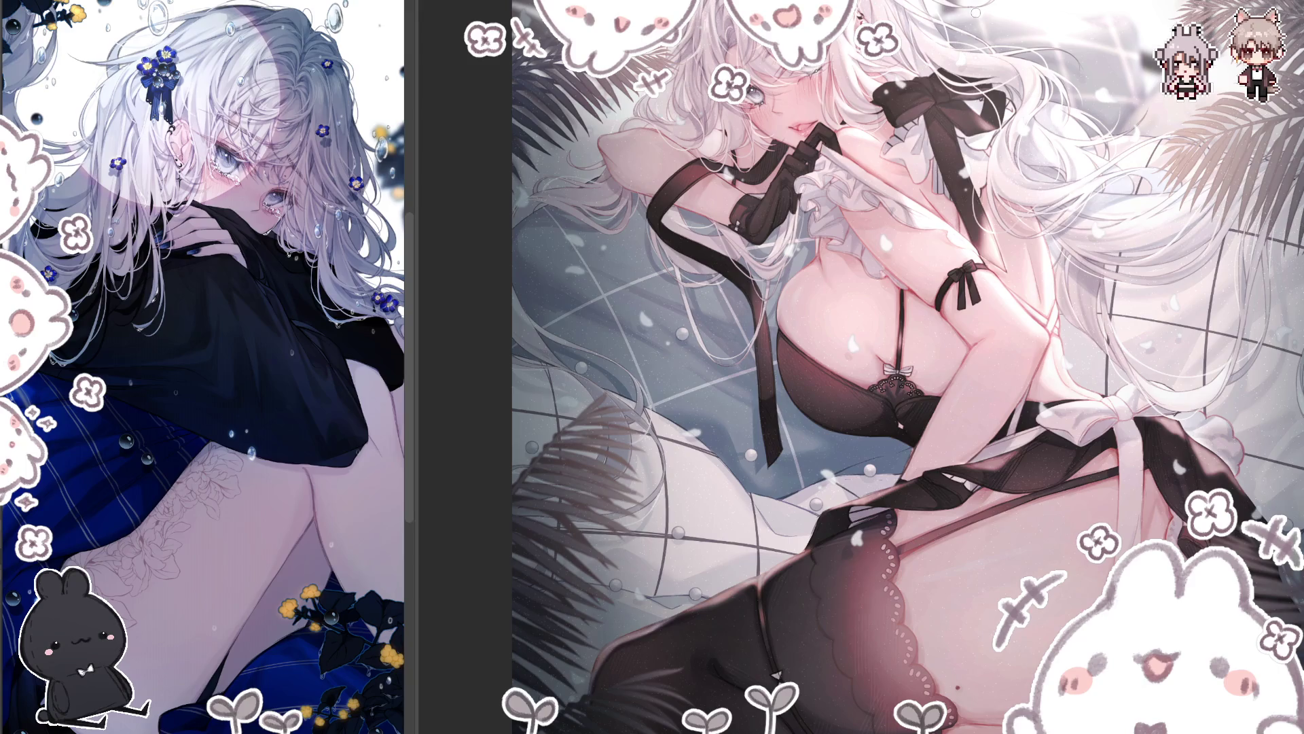
{"action": "scroll", "coordinate": [911, 81], "scroll_direction": "up", "scroll_amount": 3}
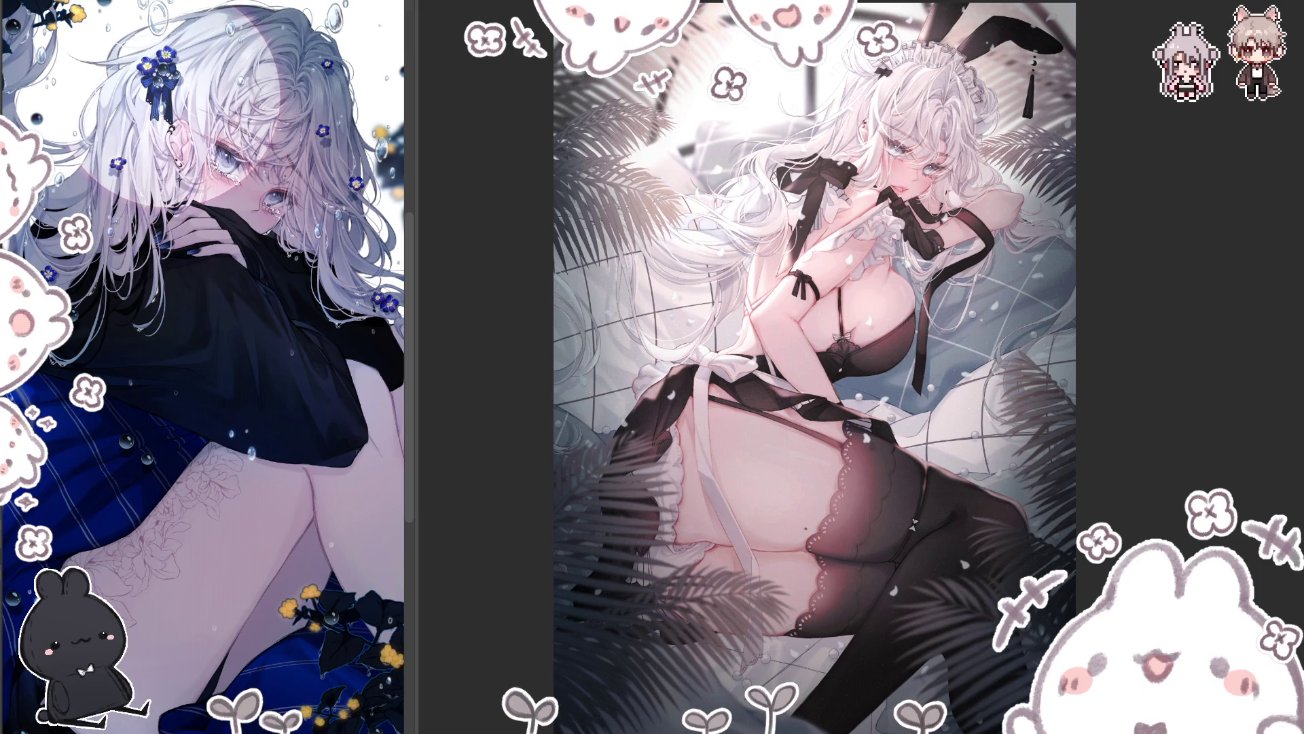
Step: Mirror the canvas with the H shortcut, then enlarge the view one step on the upper body
{"action": "key", "text": "h"}
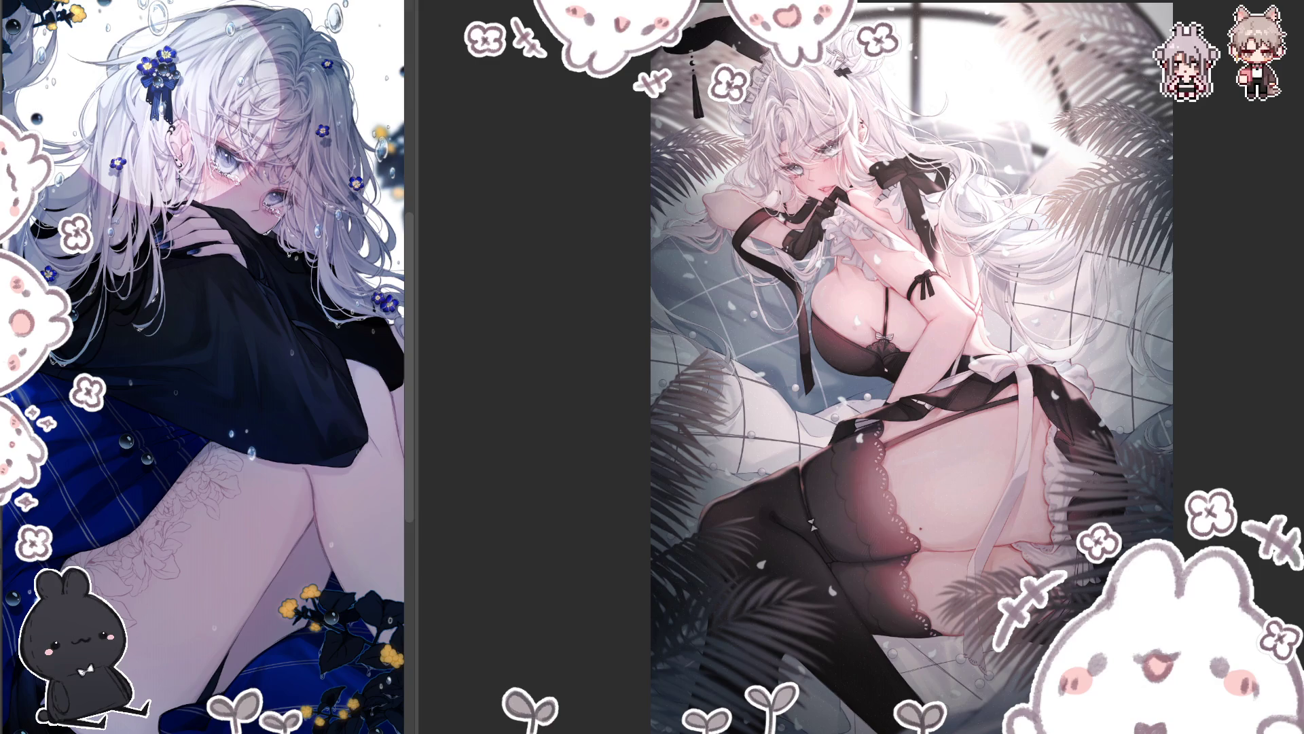
{"action": "key", "text": "ctrl+plus"}
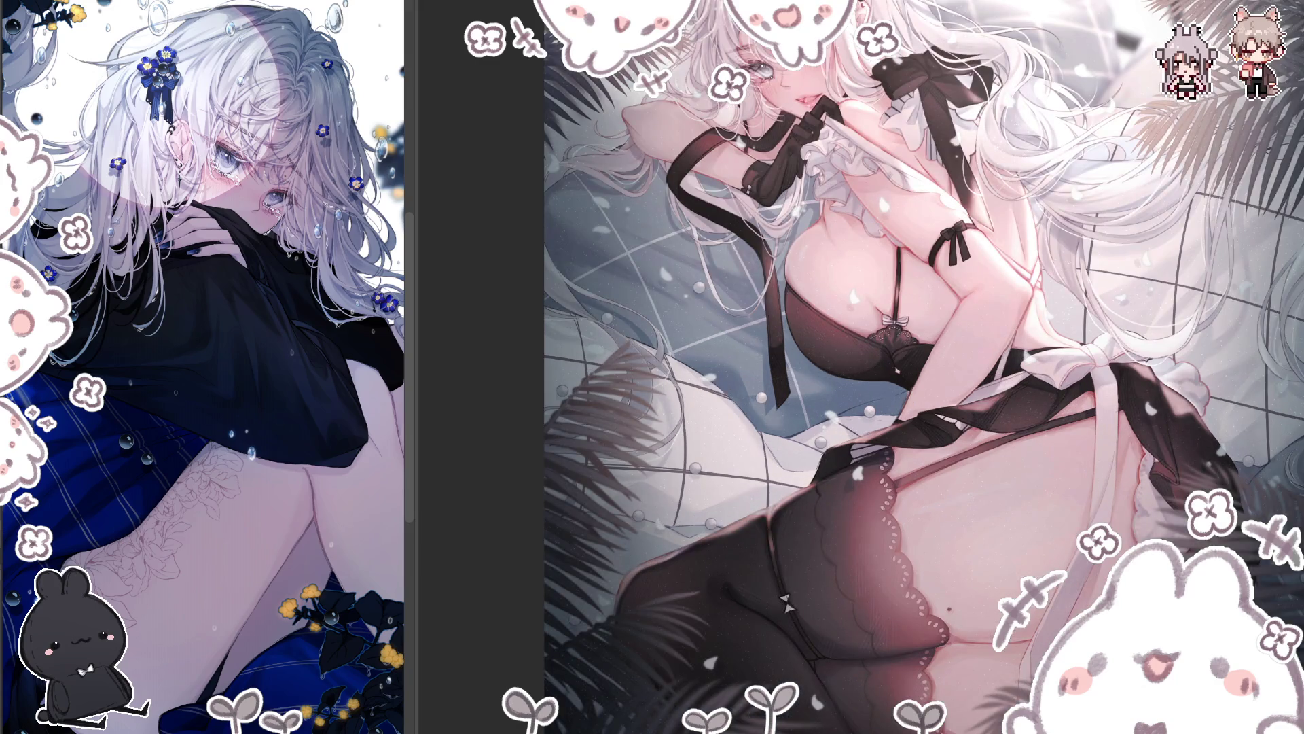
{"action": "scroll", "coordinate": [923, 367], "scroll_direction": "up", "scroll_amount": 2}
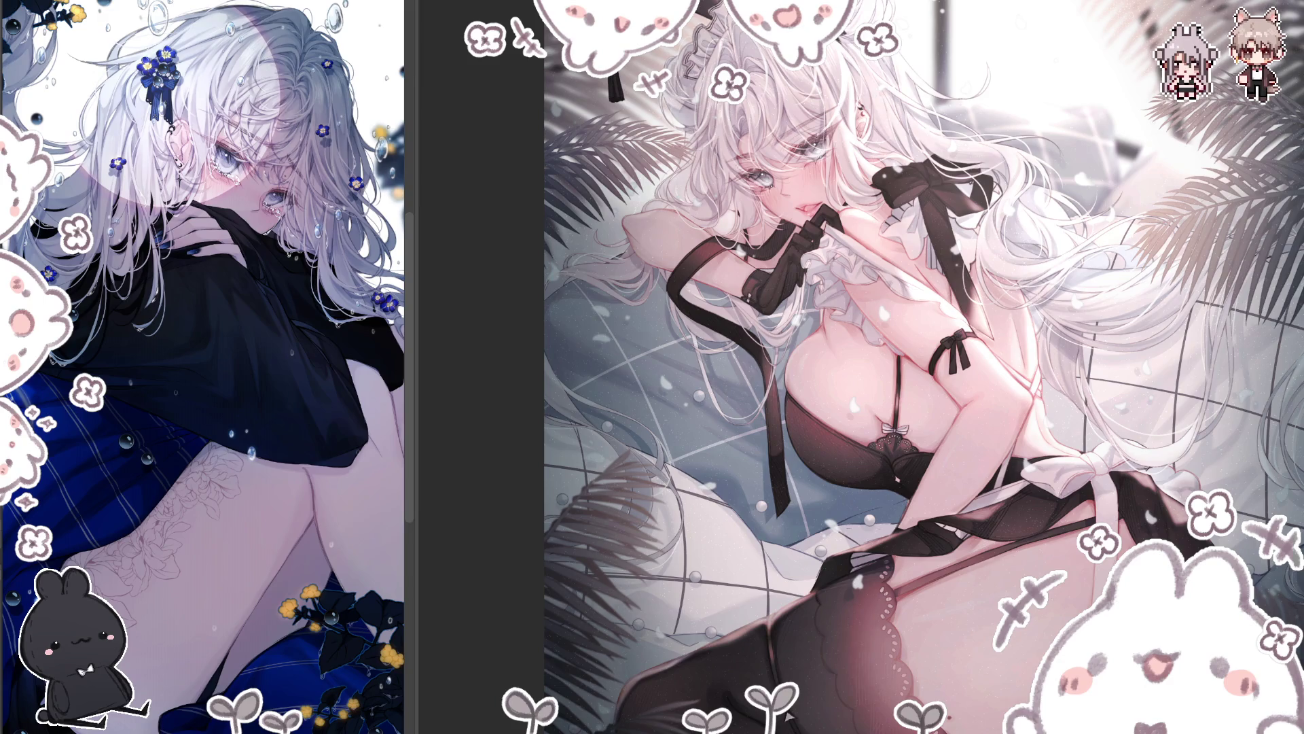
{"action": "key", "text": "ctrl+0"}
{"action": "key", "text": "ctrl+z"}
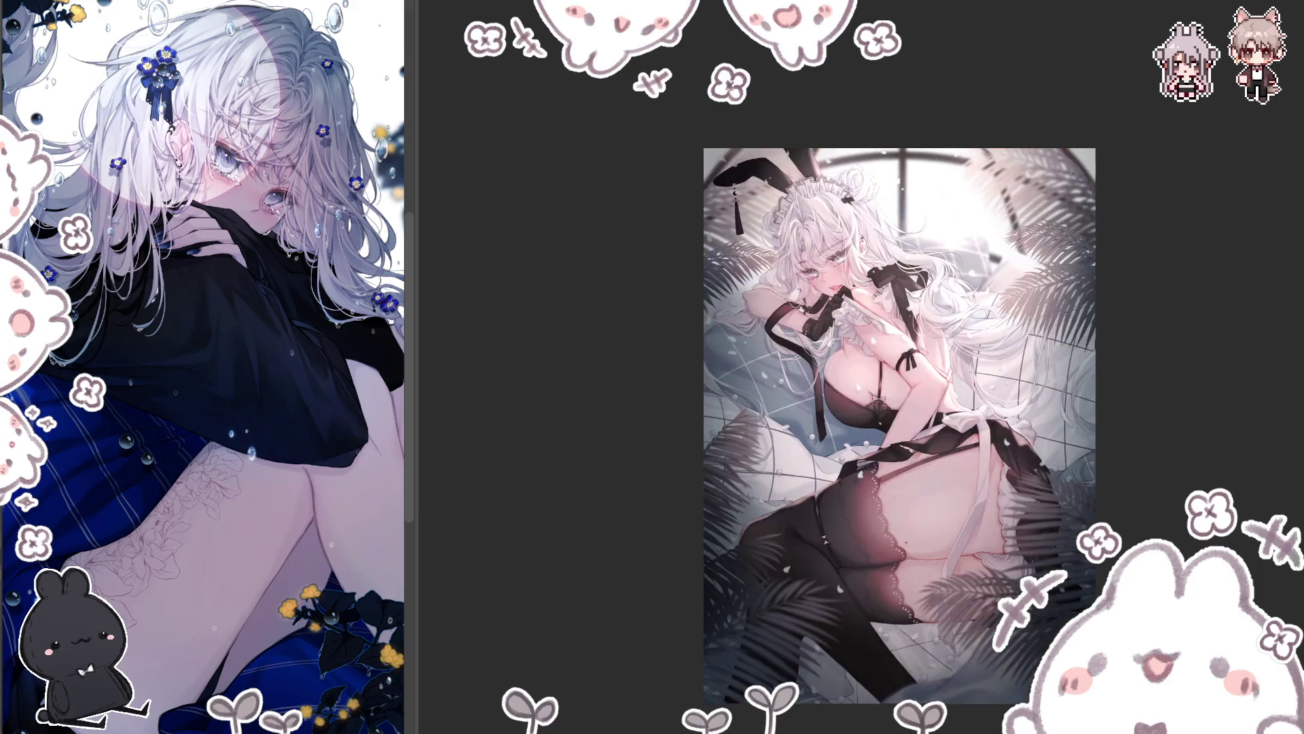
{"action": "scroll", "coordinate": [859, 297], "scroll_direction": "up", "scroll_amount": 5}
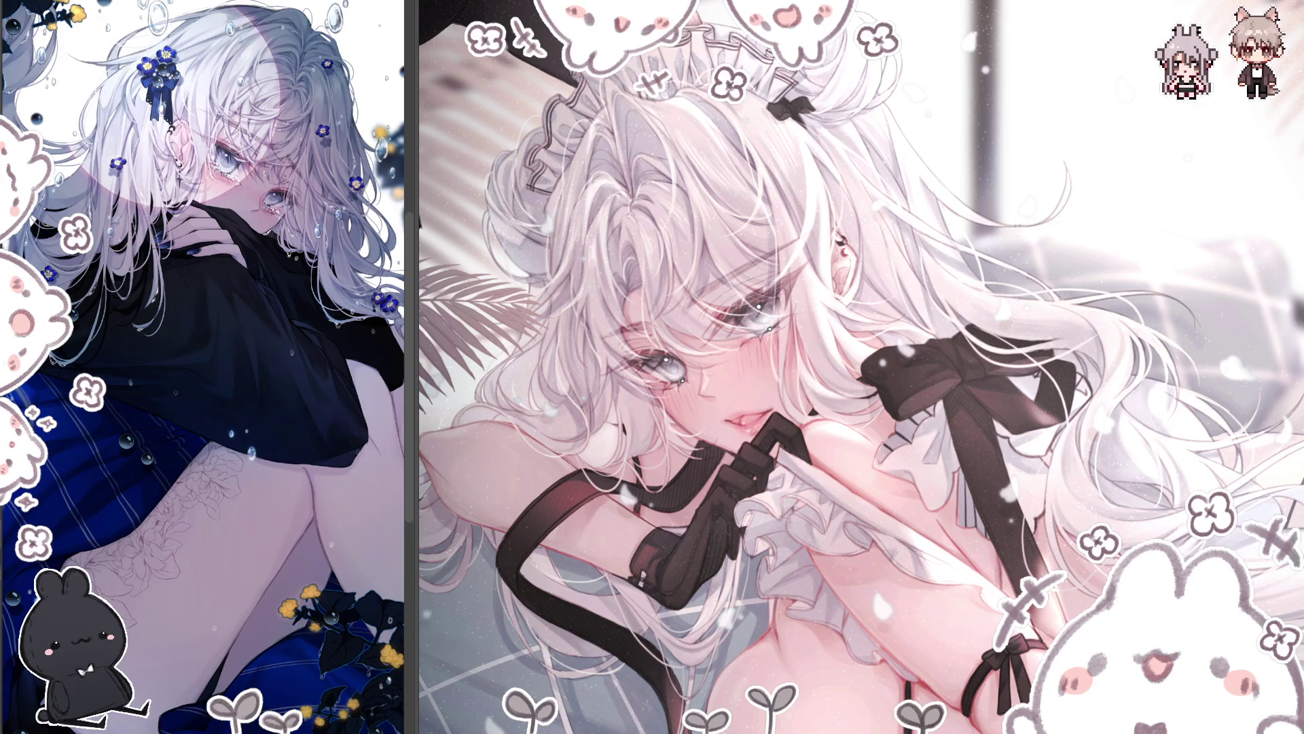
Step: Flip the canvas horizontally to check the face's balance, then flip it back to normal
{"action": "key", "text": "h"}
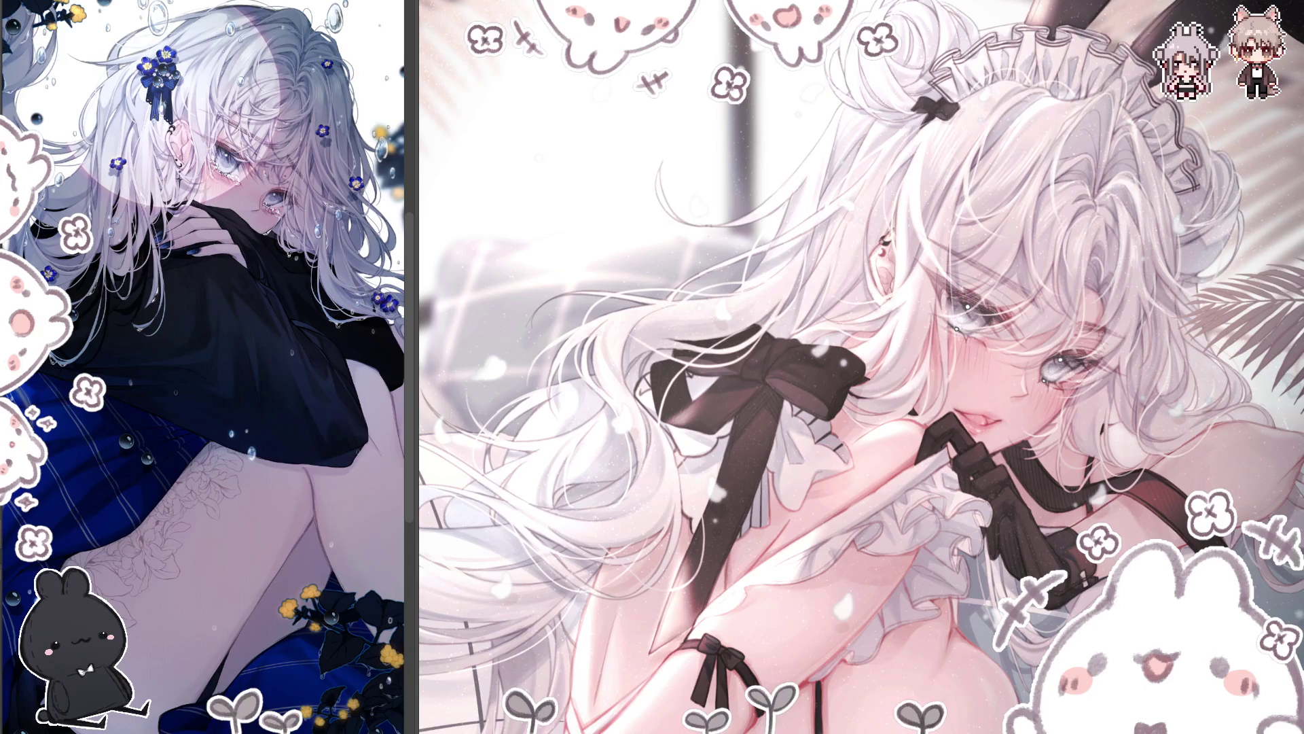
{"action": "key", "text": "h"}
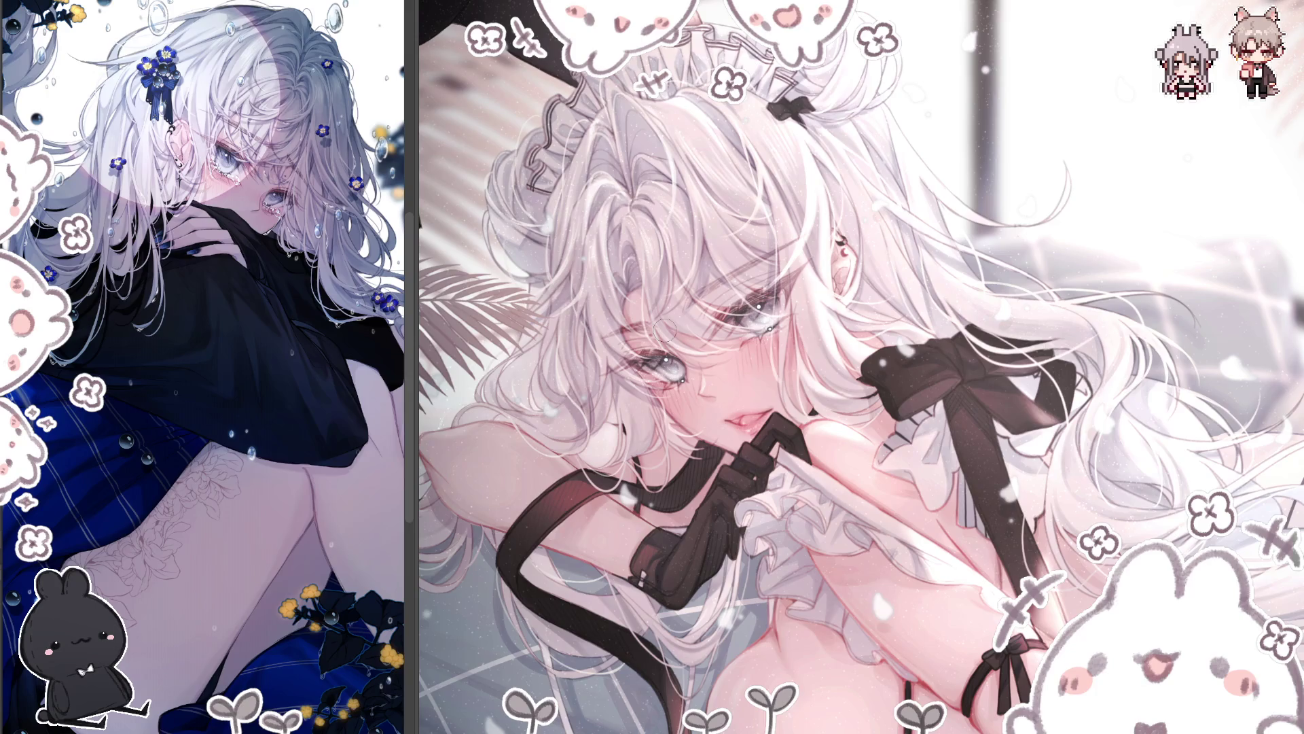
{"action": "mouse_move", "coordinate": [690, 309]}
{"action": "left_mouse_down"}
{"action": "mouse_move", "coordinate": [614, 351]}
{"action": "mouse_move", "coordinate": [700, 381]}
{"action": "left_mouse_up"}
{"action": "key", "text": "ctrl+t"}
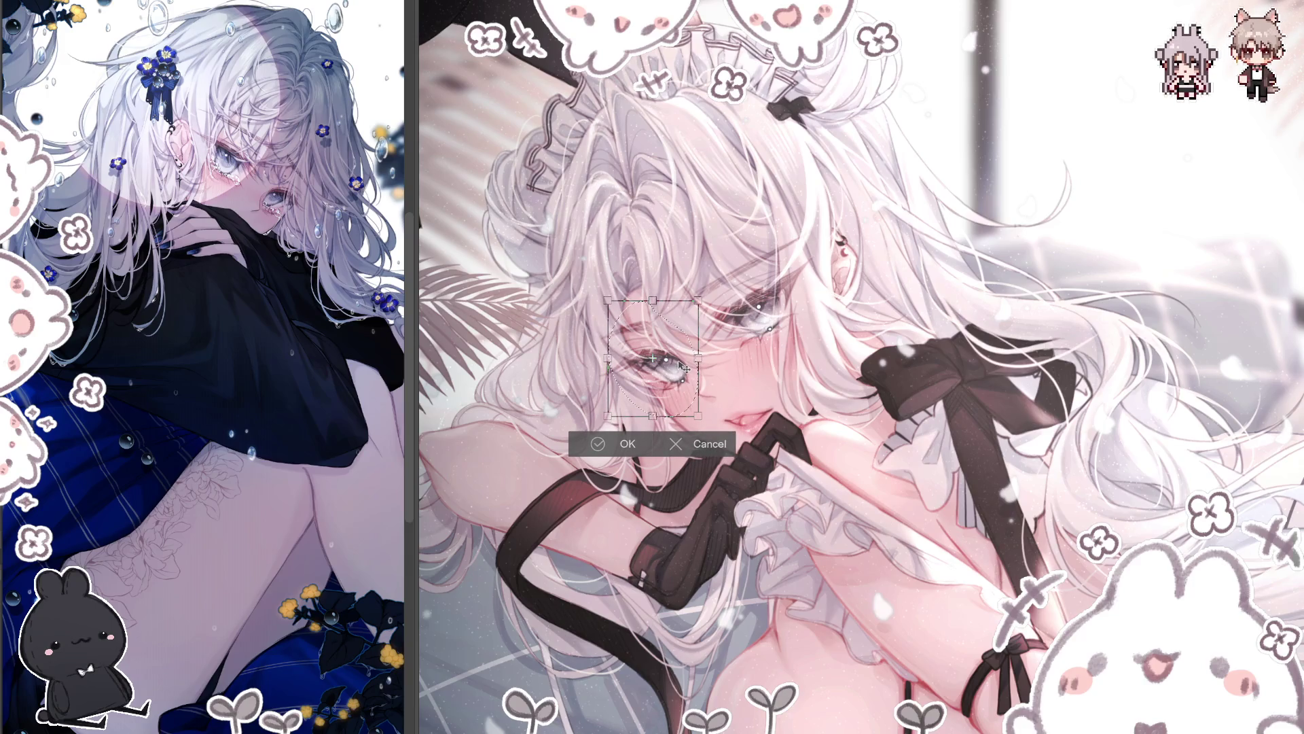
{"action": "left_click", "coordinate": [718, 444]}
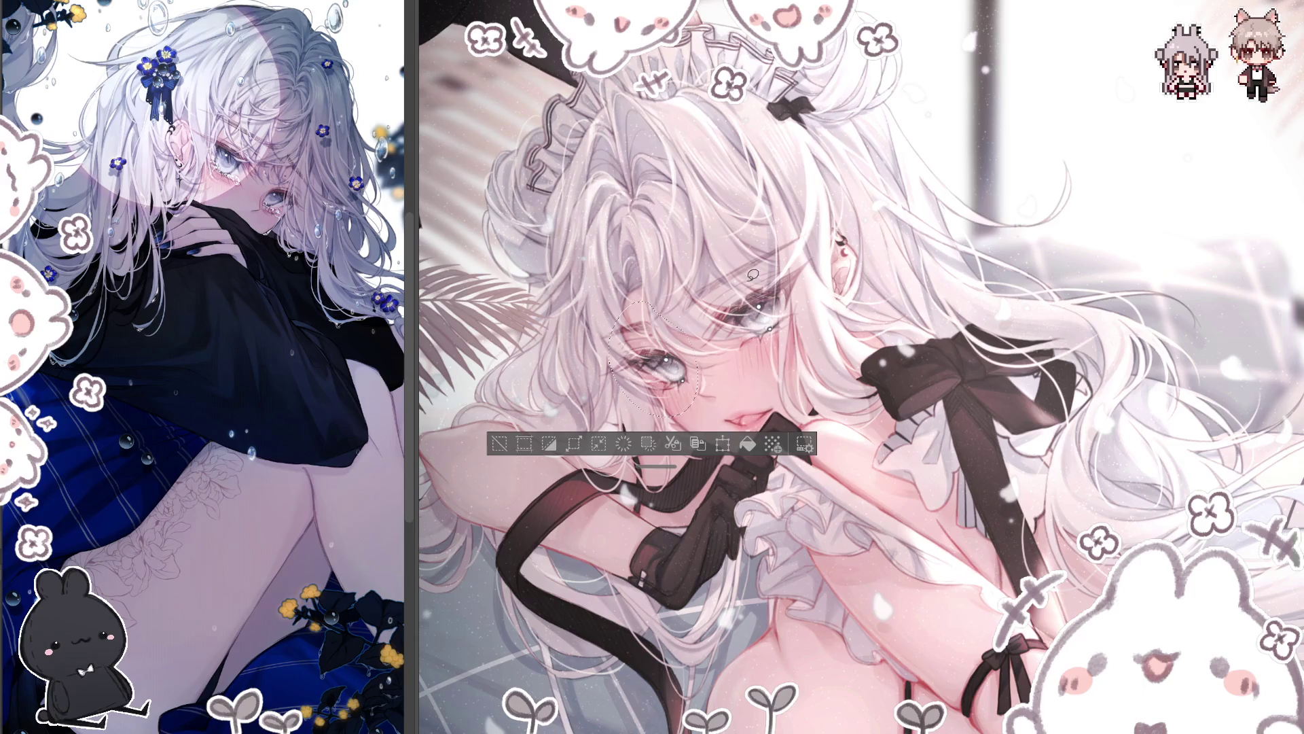
{"action": "left_click", "coordinate": [753, 265]}
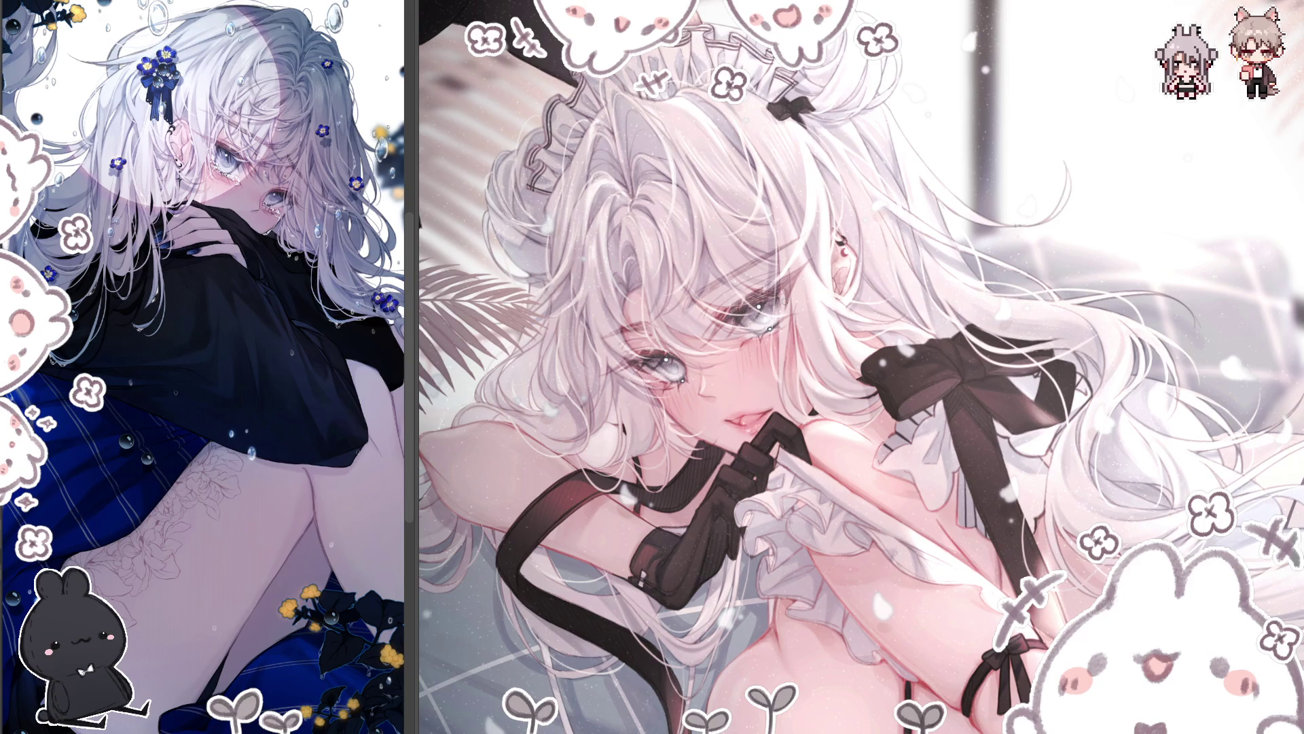
{"action": "mouse_move", "coordinate": [802, 390]}
{"action": "left_mouse_down"}
{"action": "mouse_move", "coordinate": [709, 461]}
{"action": "mouse_move", "coordinate": [770, 435]}
{"action": "left_mouse_up"}
Step: Scale and reposition the selected lips with Scale/Rotate, confirm with OK, then deselect
{"action": "left_click", "coordinate": [823, 487]}
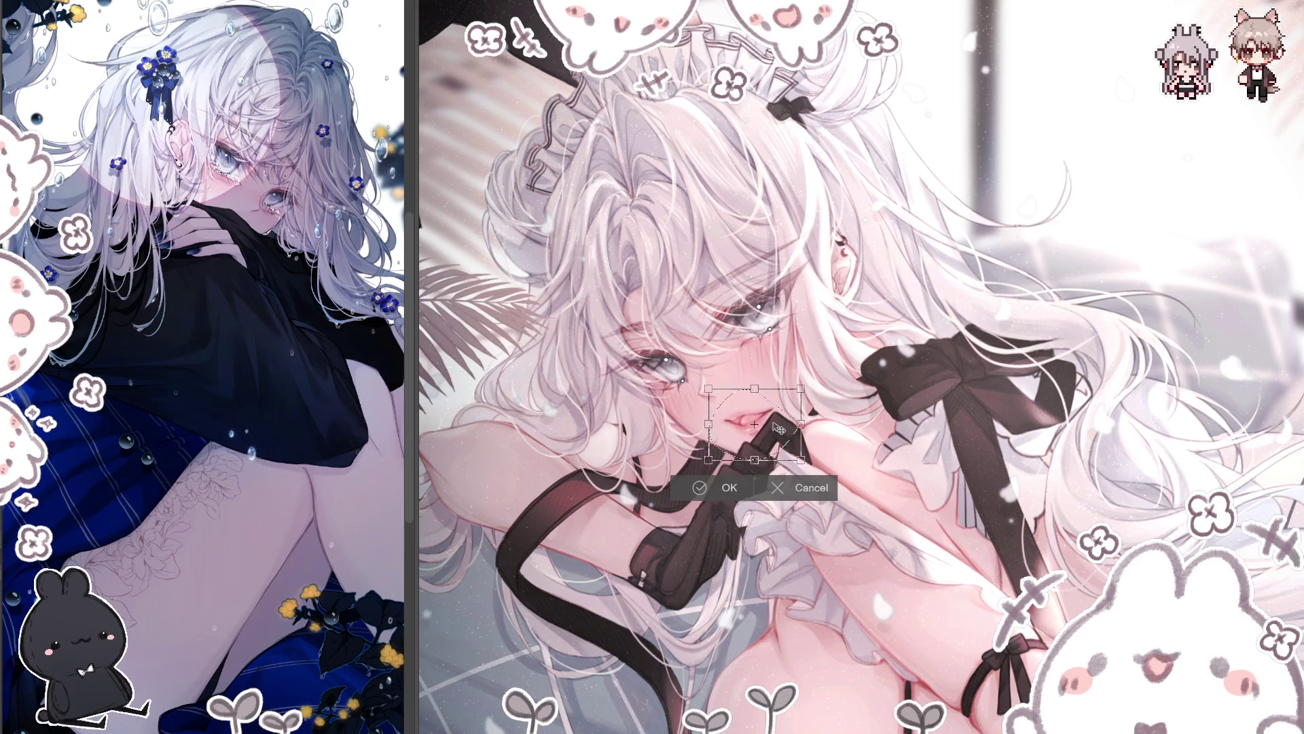
{"action": "left_click", "coordinate": [724, 487]}
{"action": "key", "text": "ctrl+d"}
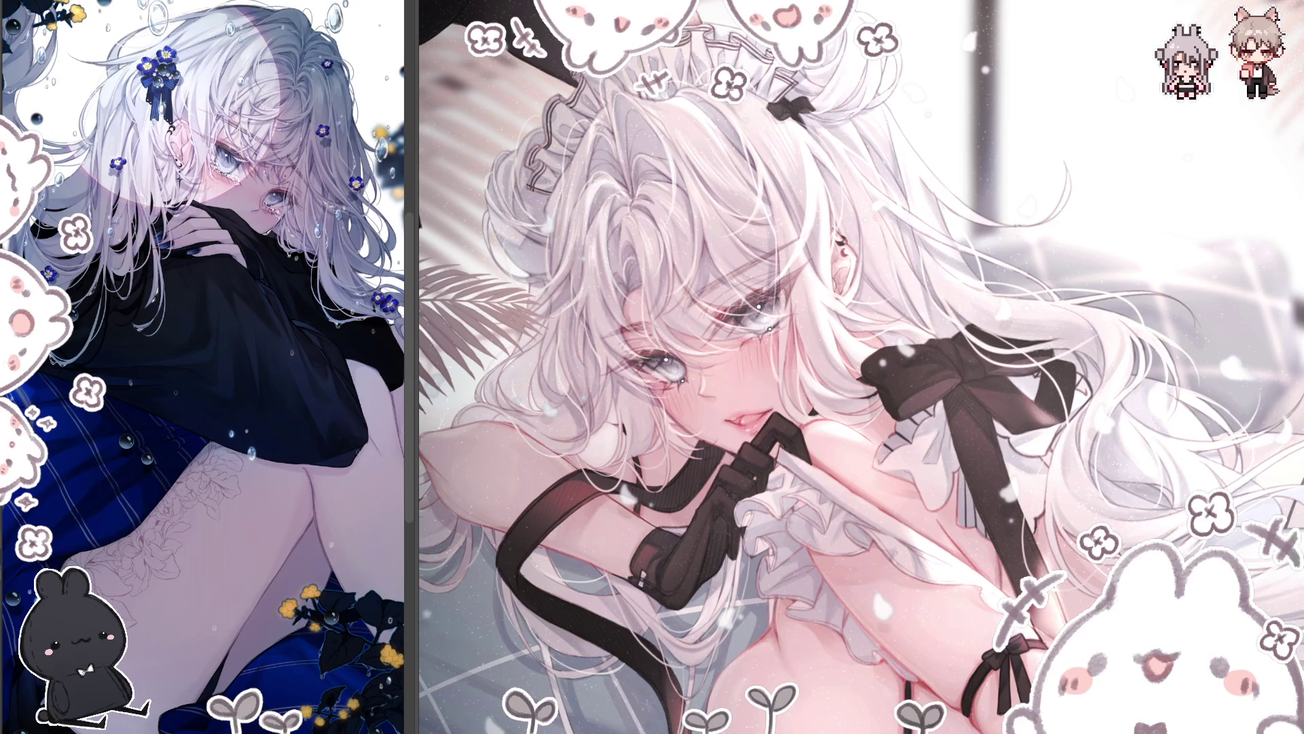
Step: Lasso a small area around the girl's mouth, then clear the selection with Ctrl+D
{"action": "left_click_drag", "start_coordinate": [737, 335], "coordinate": [735, 348]}
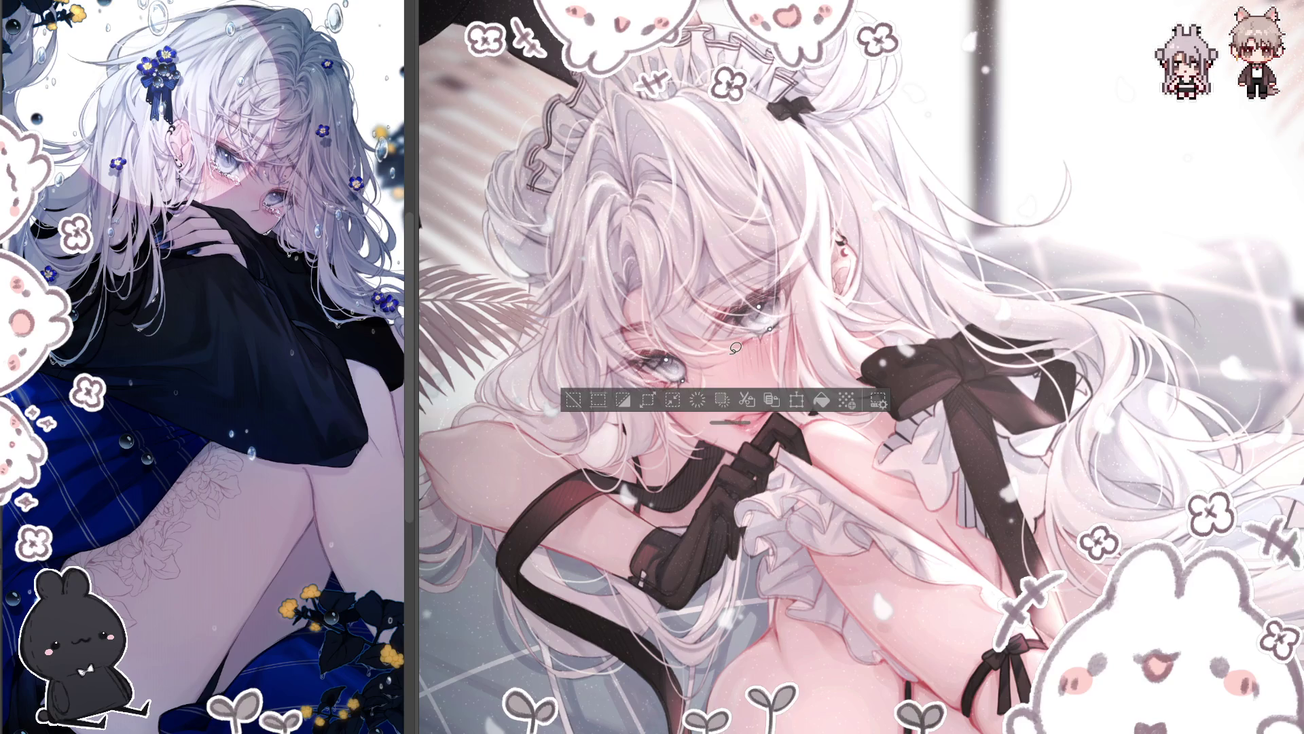
{"action": "key", "text": "ctrl+d"}
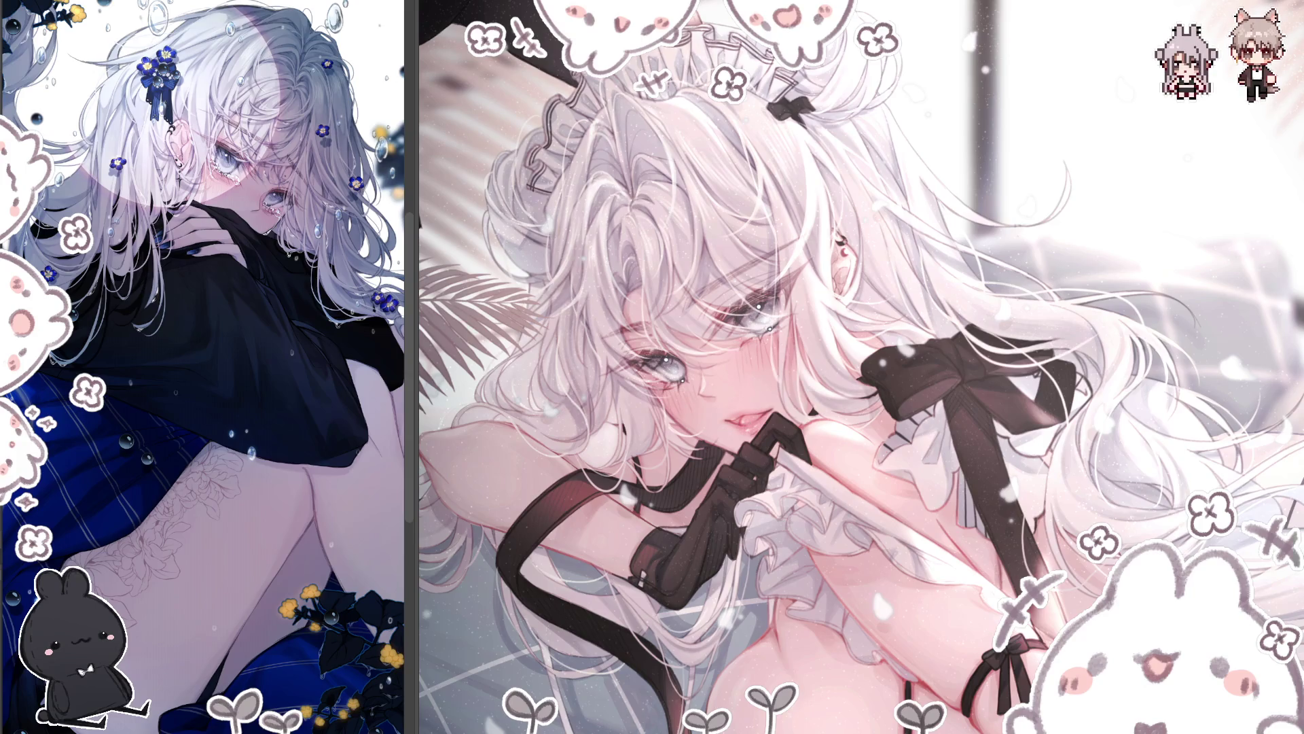